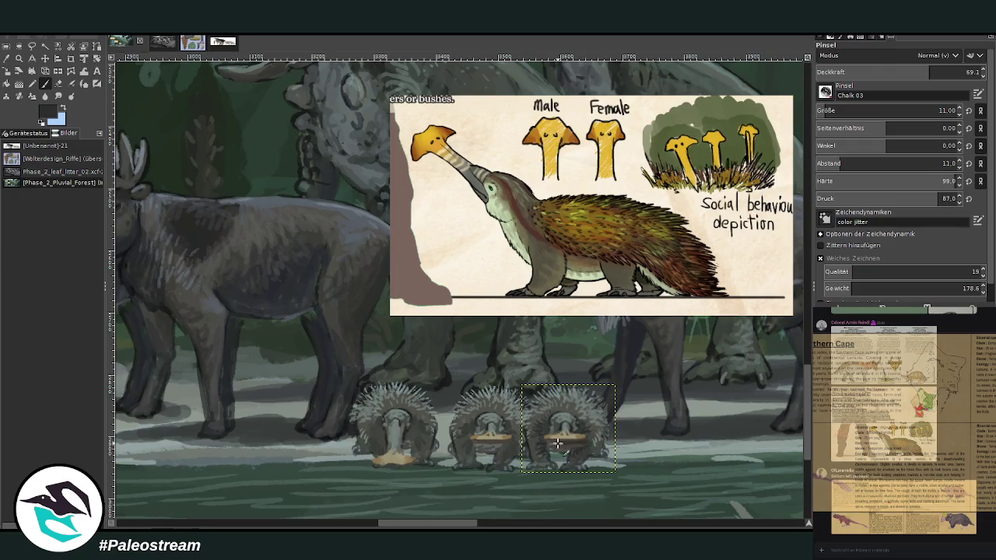
Sample the echidna's tan colour and place the echidna copy at the row's right end
ctrl+click(548, 425)
ctrl+click(558, 438)
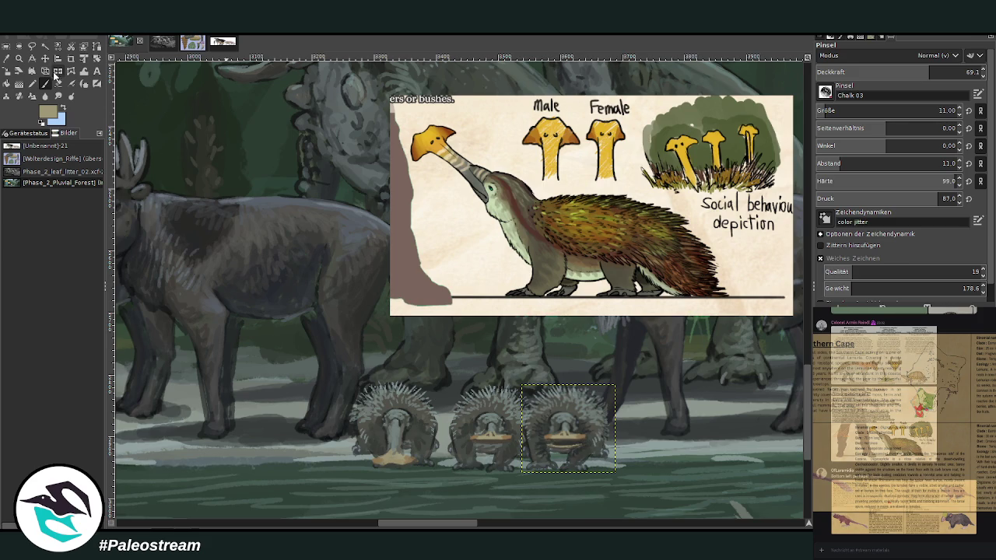
click(45, 59)
drag(559, 416, 576, 411)
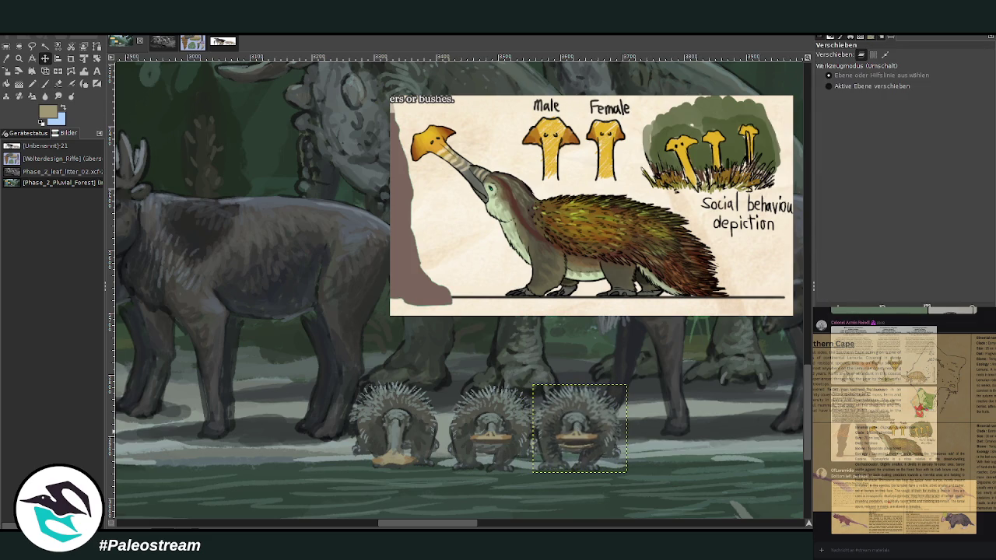
mouse_move(569, 413)
mouse_down()
mouse_move(301, 416)
mouse_move(665, 408)
mouse_move(658, 406)
mouse_up()
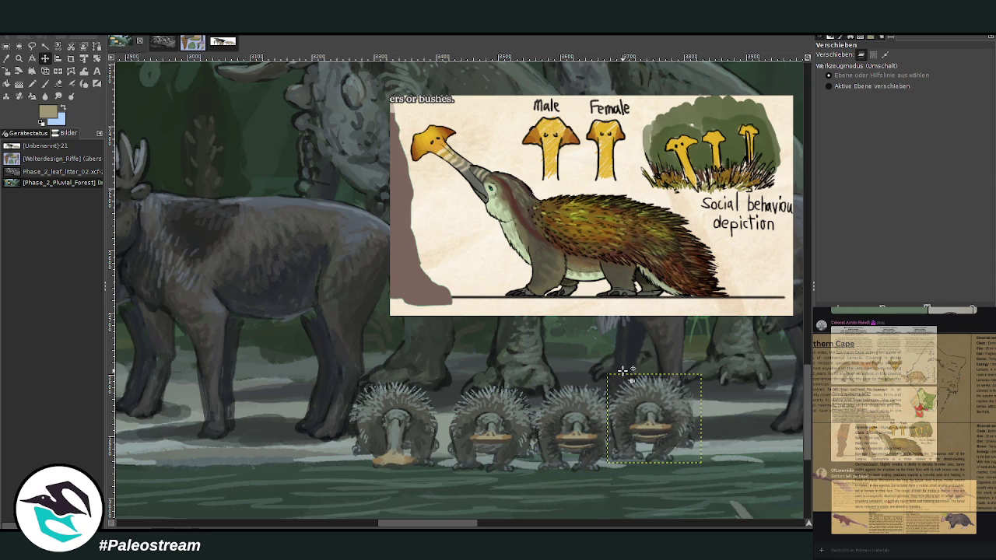
Scale the rightmost echidna down slightly to 137×129 px
click(27, 72)
click(666, 417)
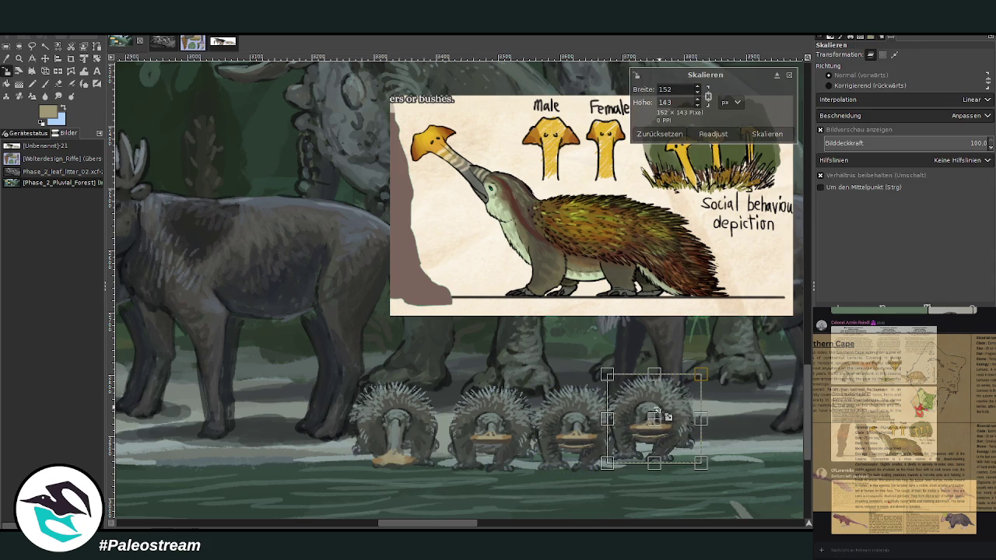
click(767, 134)
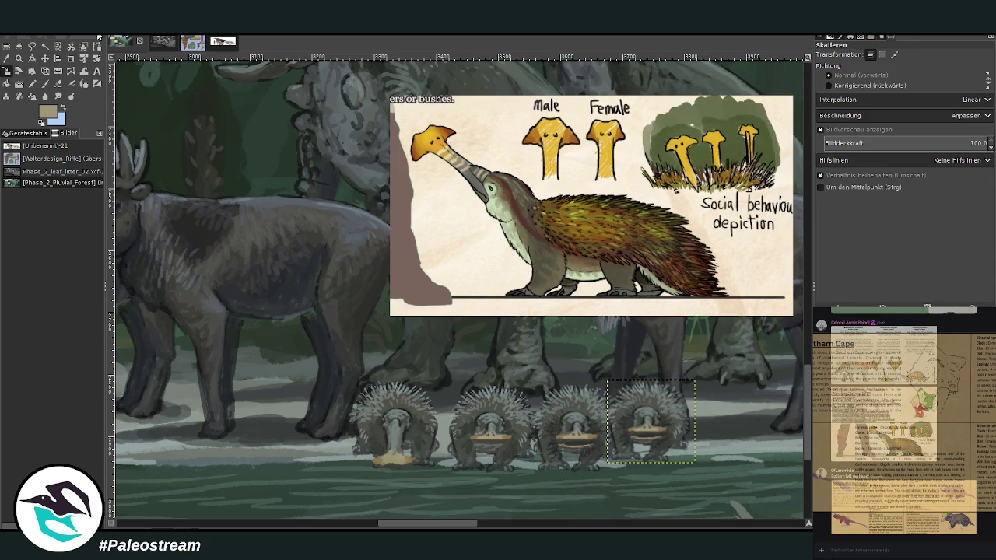
click(639, 418)
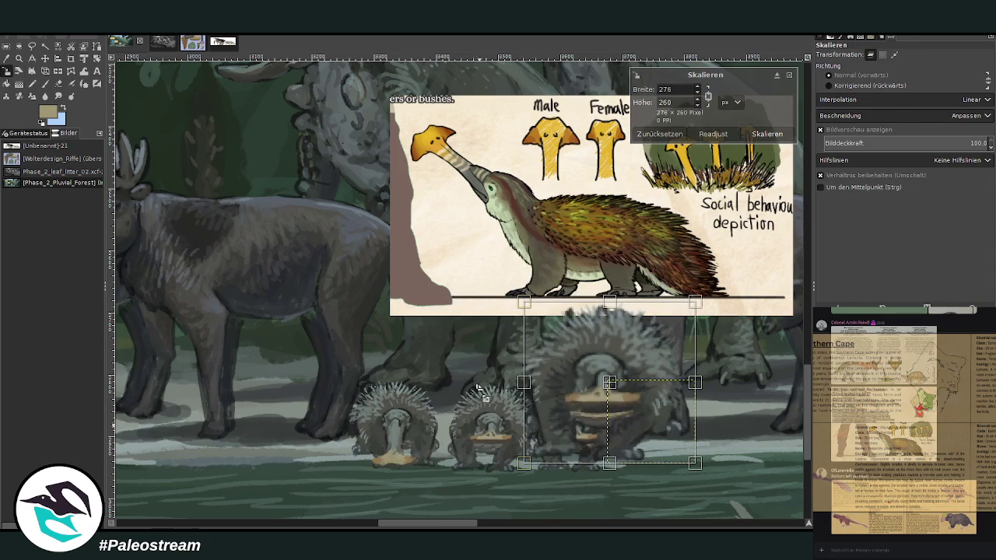
key(Return)
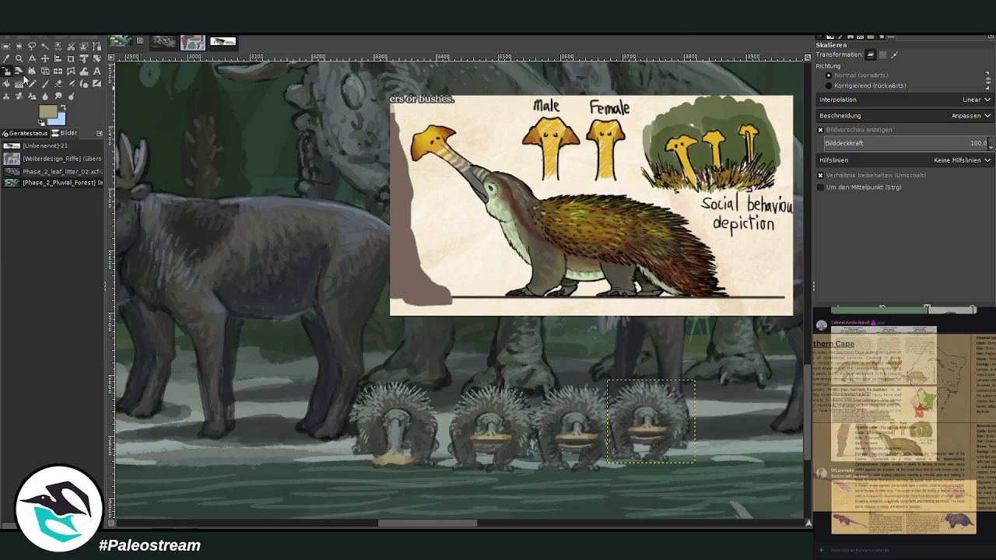
click(643, 414)
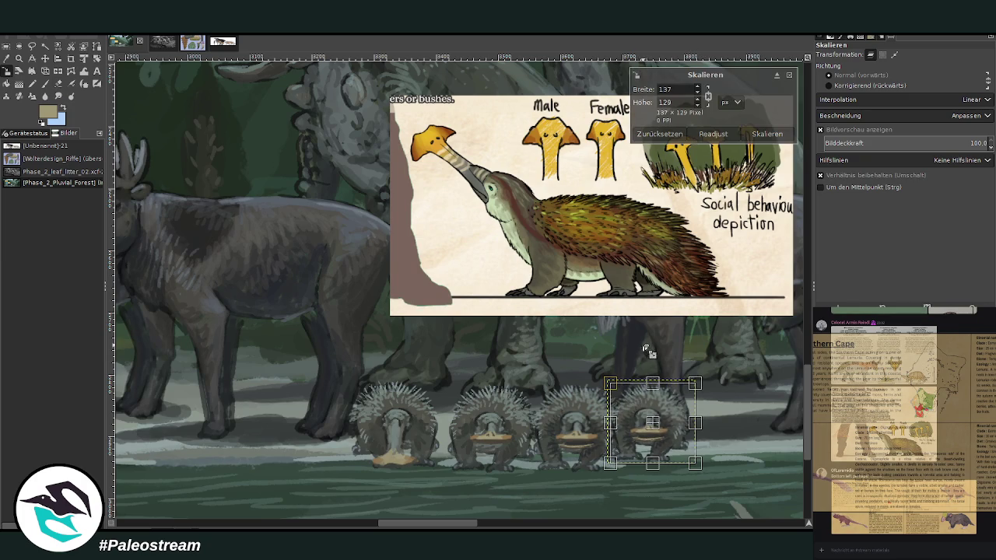
key(Return)
click(45, 60)
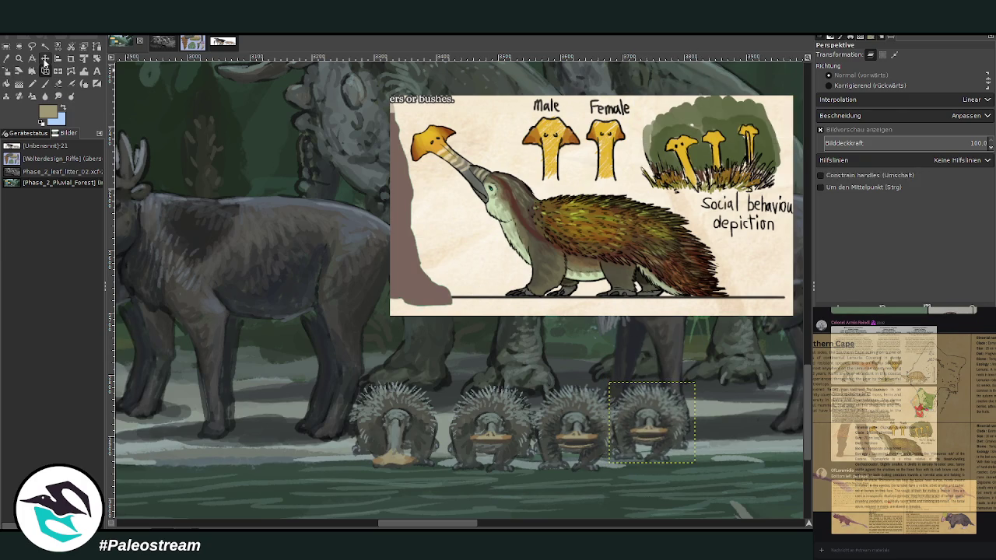
Drag the small echidna to the row's left end and zoom out to the whole riverbank
click(44, 59)
drag(646, 408, 309, 401)
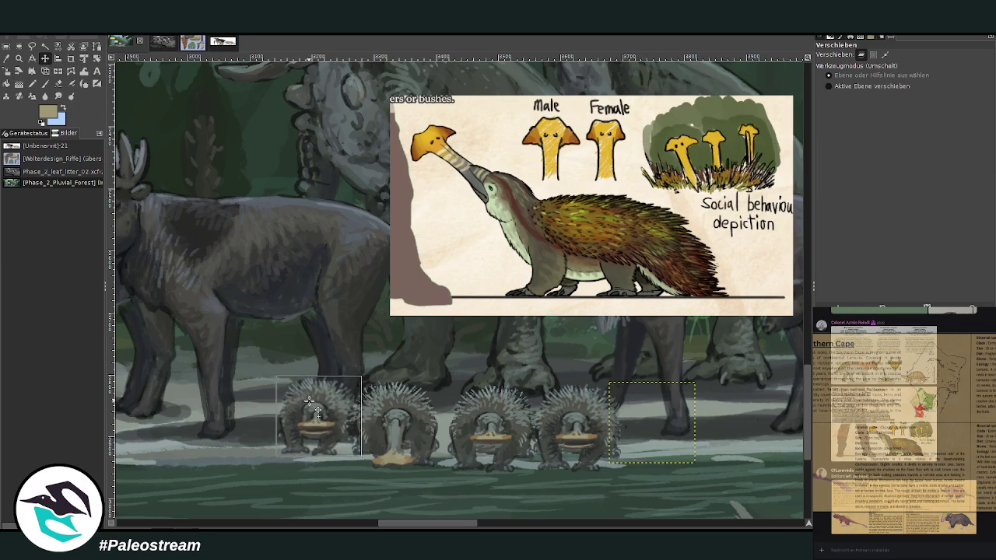
mouse_move(309, 401)
mouse_down()
mouse_move(371, 398)
mouse_move(319, 410)
mouse_up()
scroll(318, 410, down, 2)
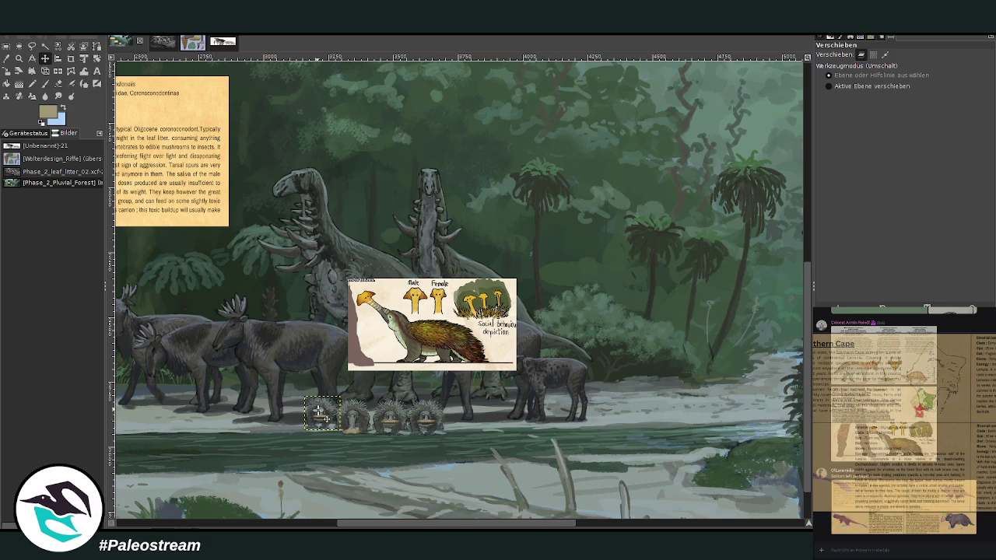
Zoom in on the echidna row and select the second echidna's layer for painting
key(z)
drag(300, 307, 456, 457)
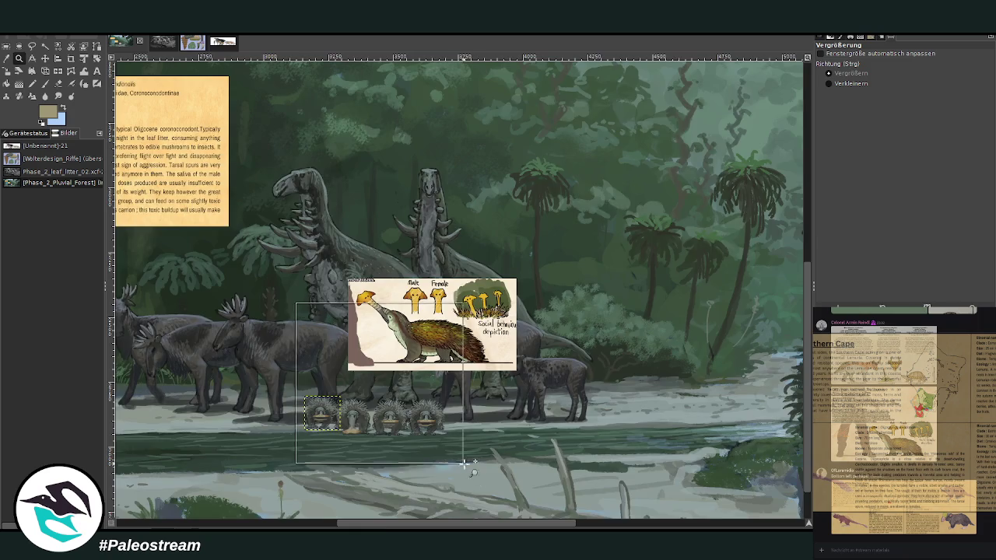
drag(330, 195, 545, 487)
click(45, 59)
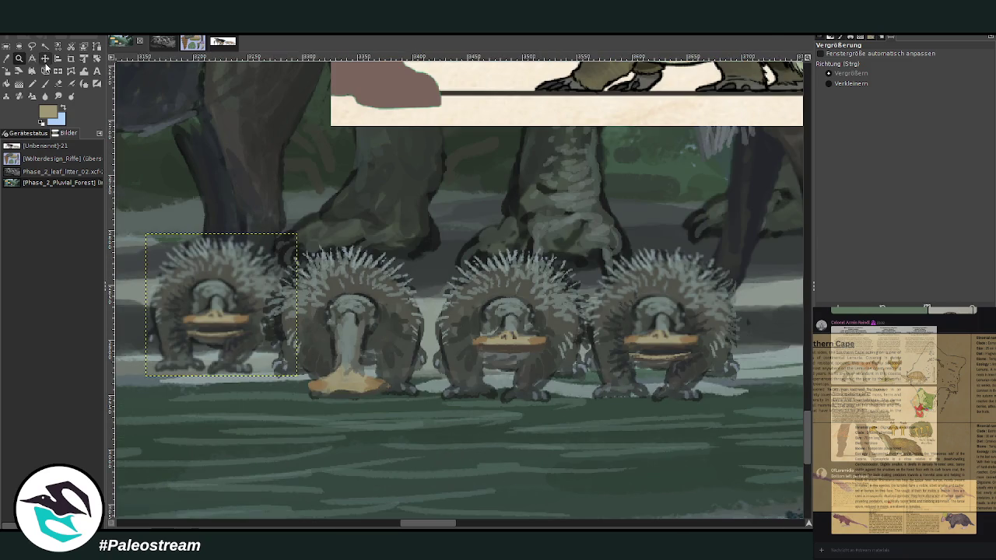
click(342, 350)
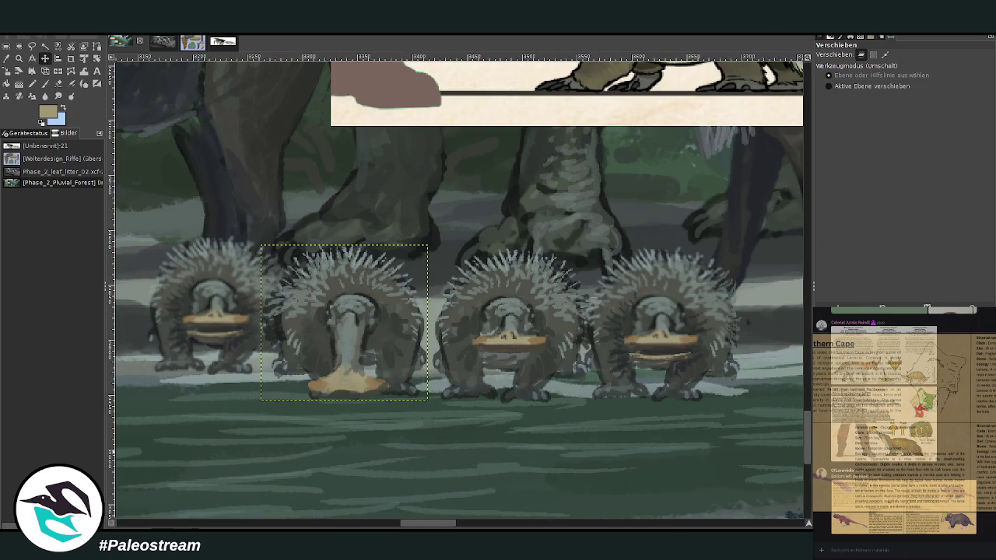
key(o)
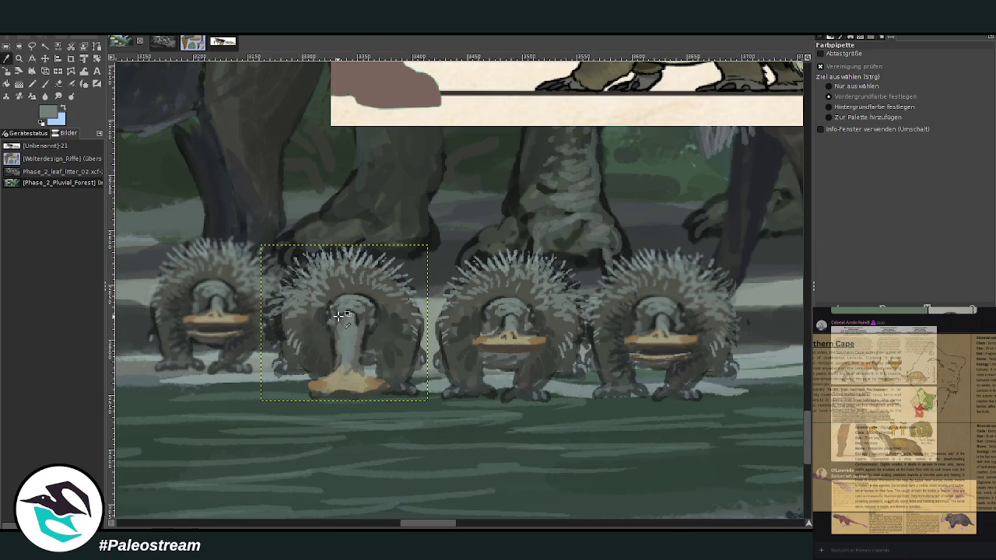
click(44, 84)
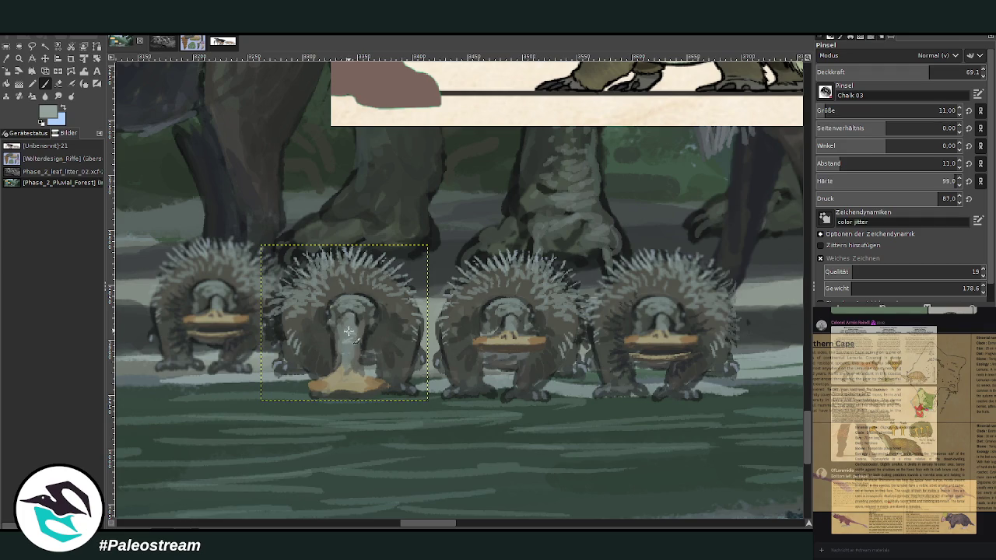
Paint light-grey Chalk 03 strokes down the second echidna's snout
drag(351, 321, 342, 354)
drag(362, 343, 340, 323)
key(minus)
key(minus)
key(minus)
key(minus)
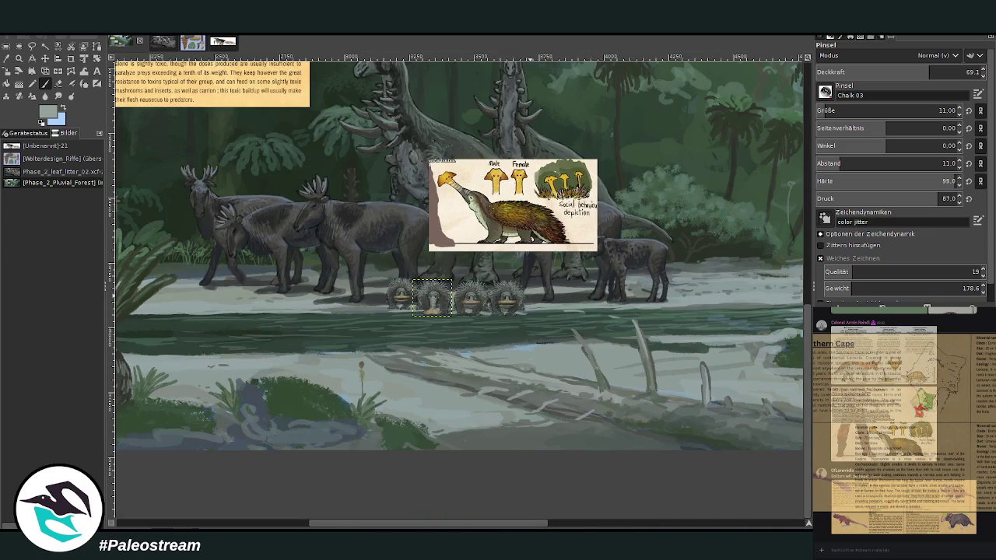
key(z)
drag(389, 227, 554, 363)
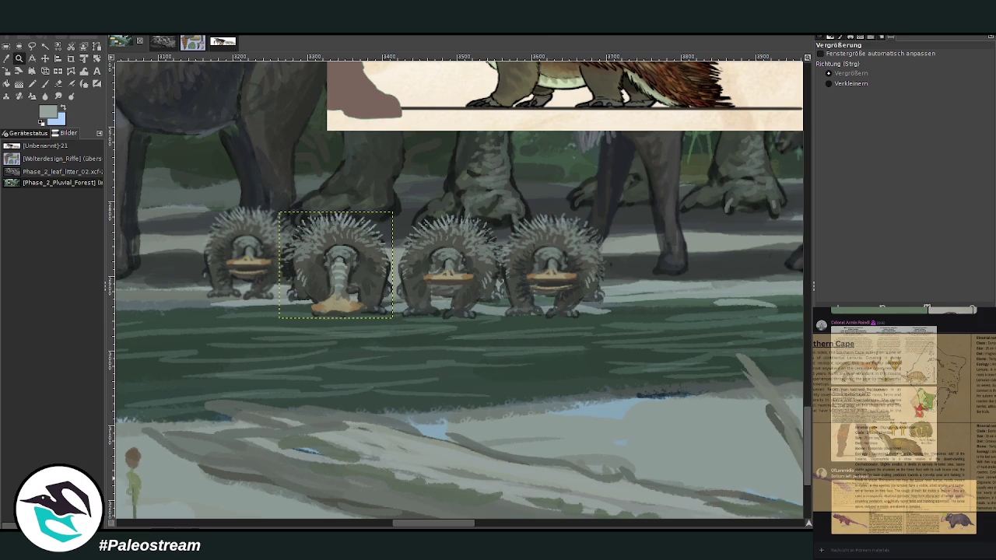
Paste a copy of the long-snouted echidna and place it right of the group
key(m)
key(ctrl+v)
drag(322, 241, 673, 242)
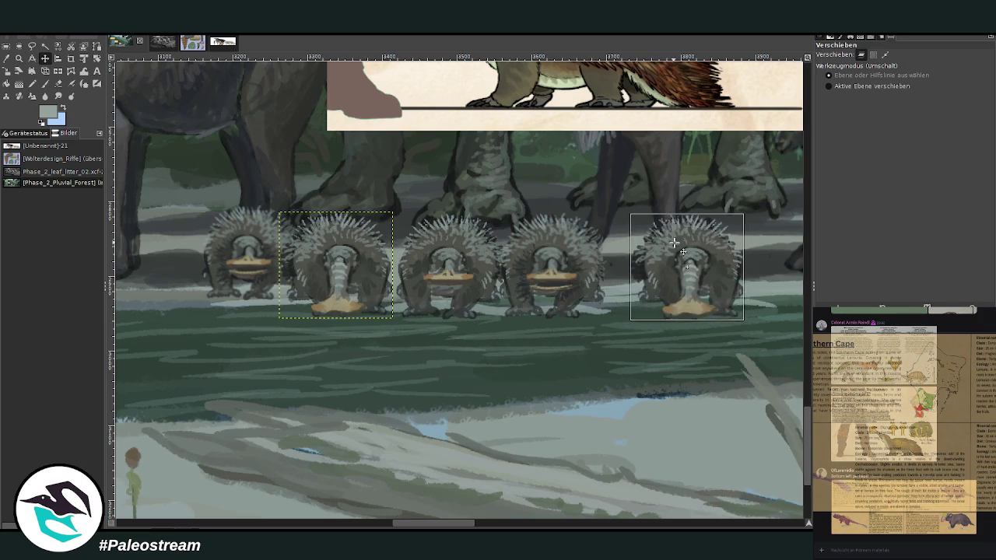
scroll(473, 524, right, 4)
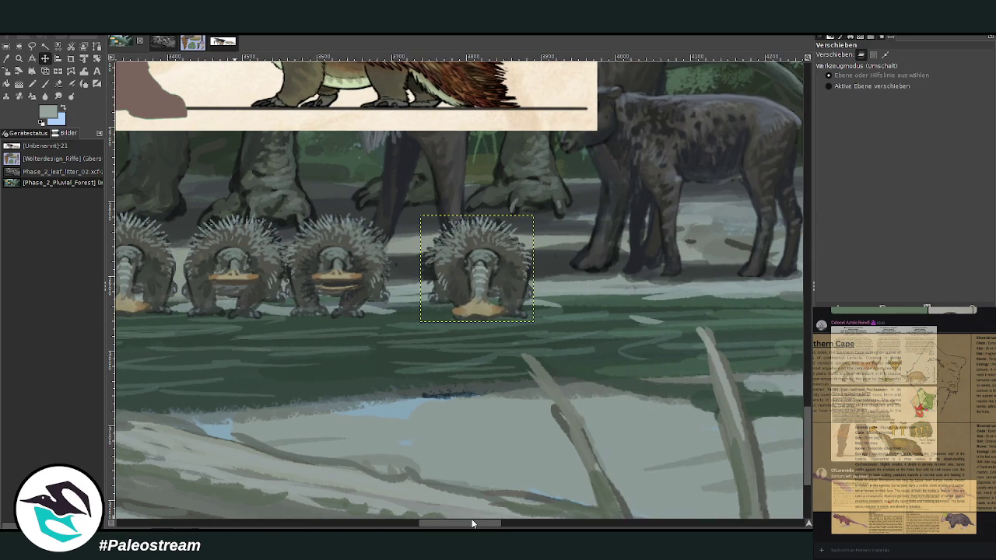
Erase the copy's orange patch with a size-27 eraser and darken its snout base
key(shift+e)
mouse_move(490, 320)
mouse_down()
mouse_move(456, 313)
mouse_move(471, 300)
mouse_move(492, 318)
mouse_move(472, 326)
mouse_move(436, 315)
mouse_up()
key(bracketright)
key(o)
click(463, 290)
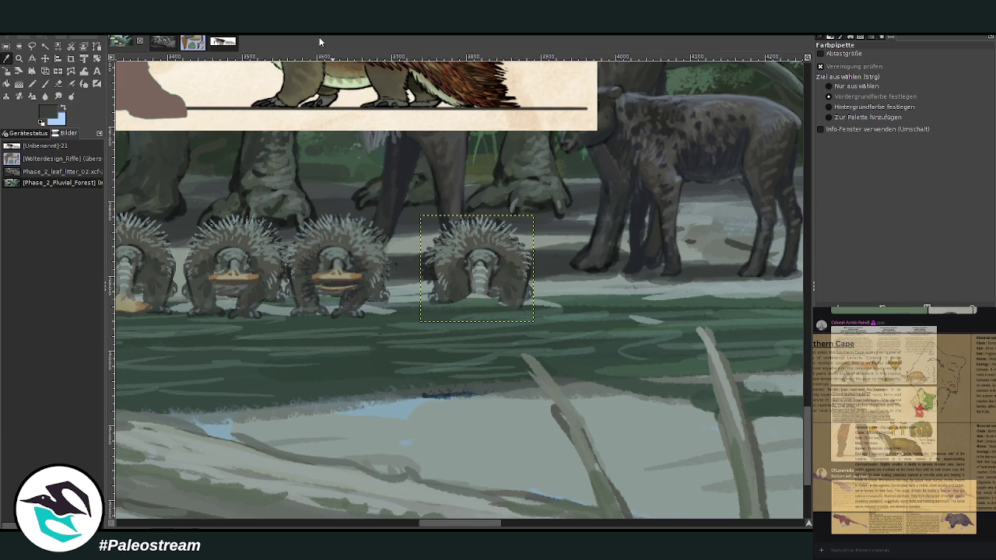
key(p)
mouse_move(473, 283)
mouse_down()
mouse_move(467, 300)
mouse_move(455, 299)
mouse_move(459, 281)
mouse_move(465, 289)
mouse_up()
Raise brush opacity to 80.1 and extend the new echidna's snout downward in light grey
click(952, 74)
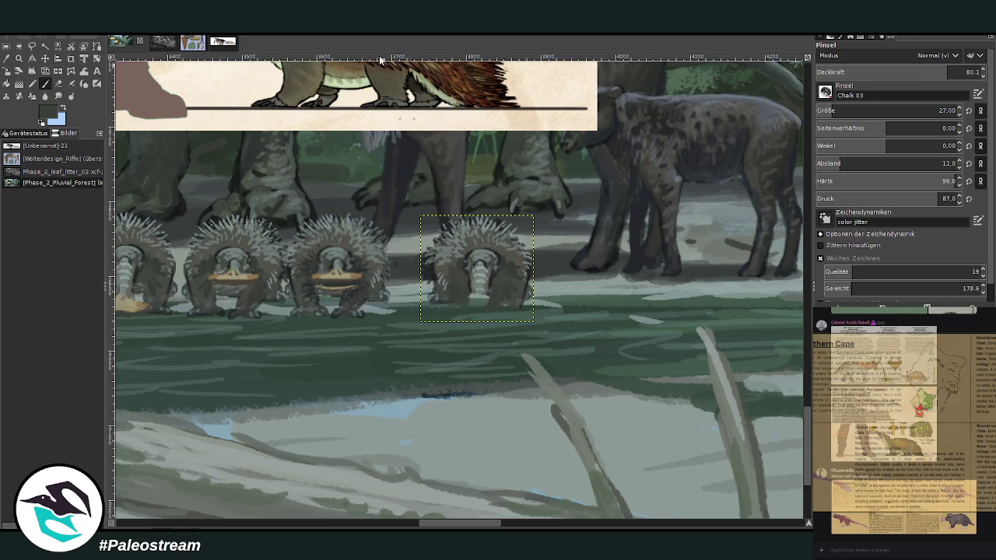
click(8, 60)
click(238, 266)
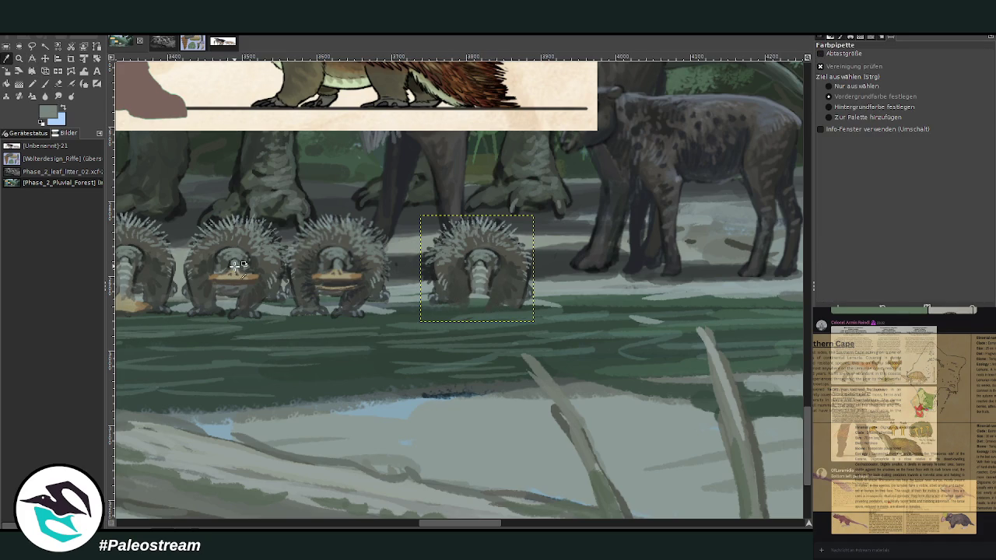
click(45, 84)
drag(474, 294, 477, 308)
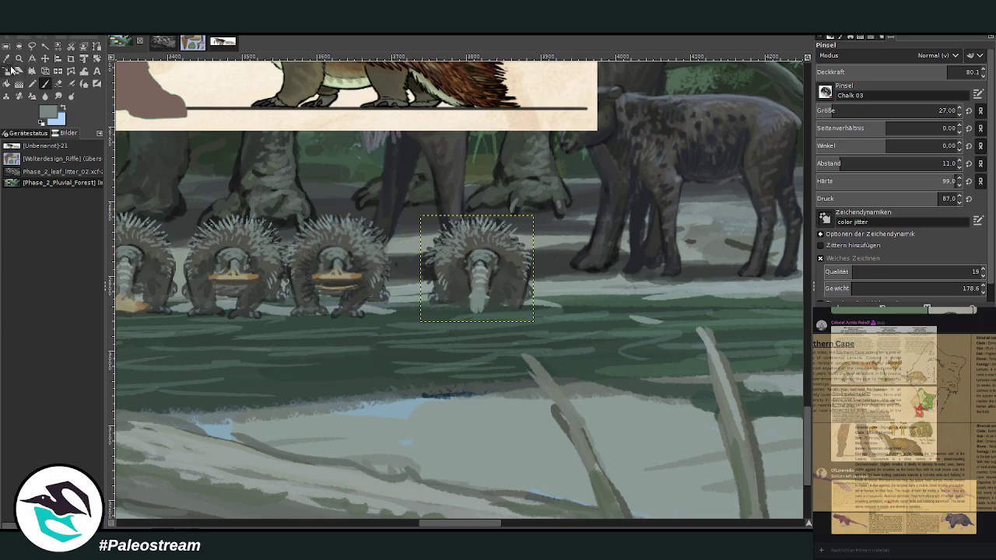
click(8, 60)
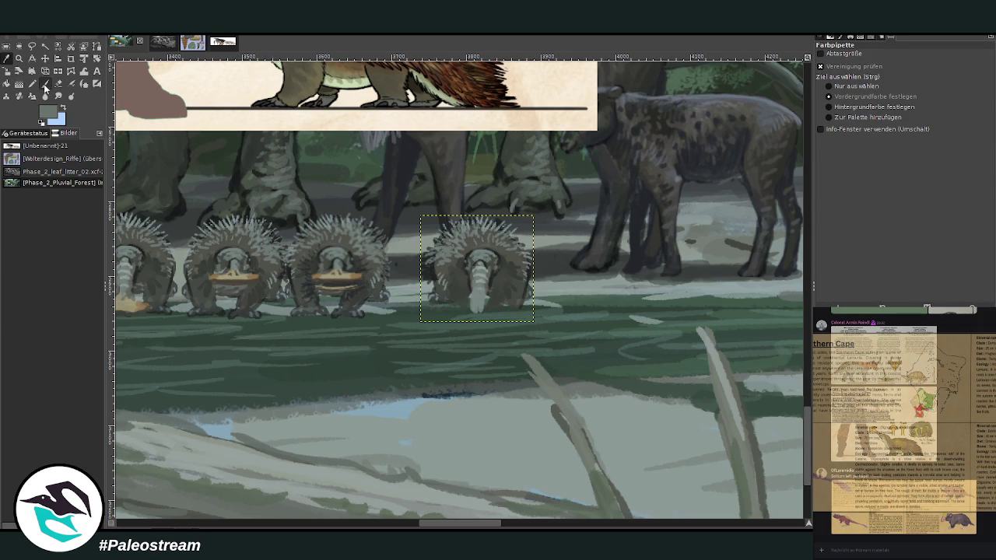
click(45, 84)
mouse_move(484, 300)
mouse_down()
mouse_move(479, 315)
mouse_move(473, 274)
mouse_up()
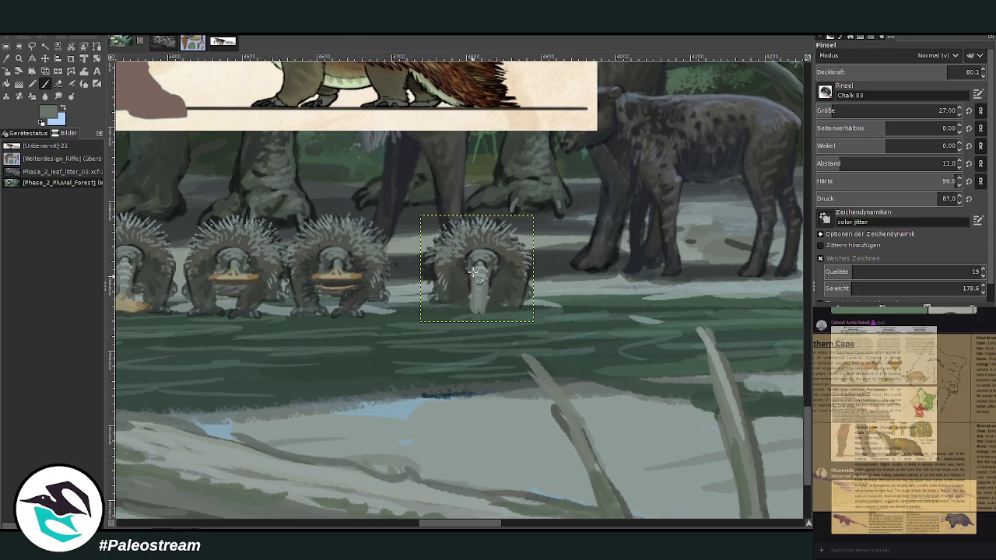
Reduce the brush to size 26 and retouch the snout's shading and the fur
key(bracketleft)
mouse_move(480, 274)
mouse_down()
mouse_move(476, 322)
mouse_move(472, 309)
mouse_up()
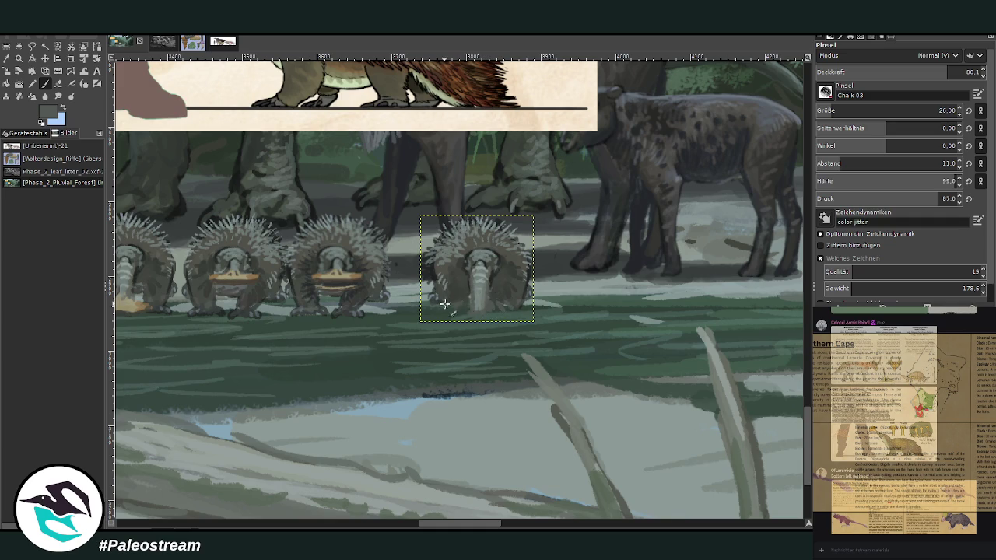
click(6, 59)
click(549, 268)
click(45, 83)
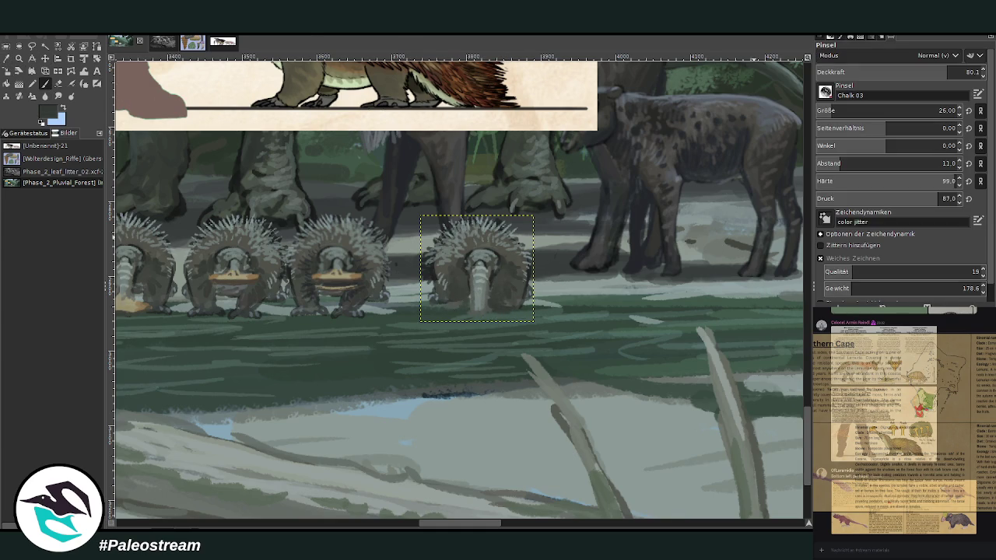
mouse_move(493, 307)
mouse_down()
mouse_move(492, 281)
mouse_move(446, 303)
mouse_up()
click(58, 83)
click(58, 83)
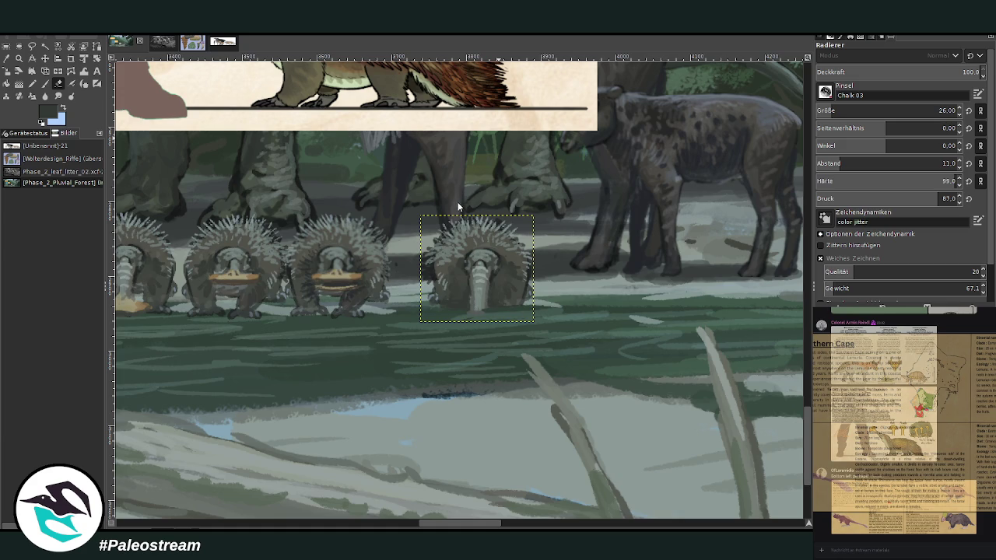
Paint over the left side of the rightmost echidna in a sampled grey-green
key(Return)
key(o)
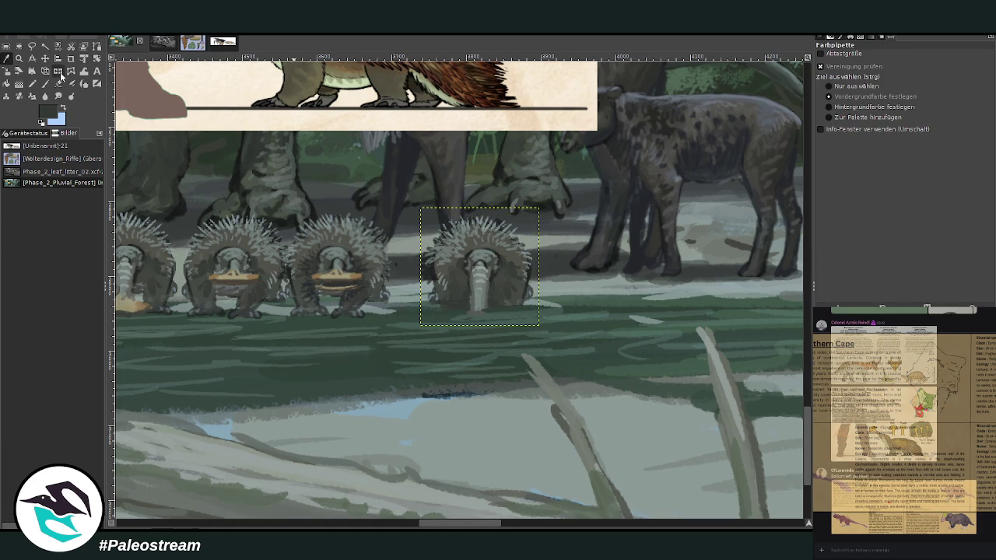
click(44, 83)
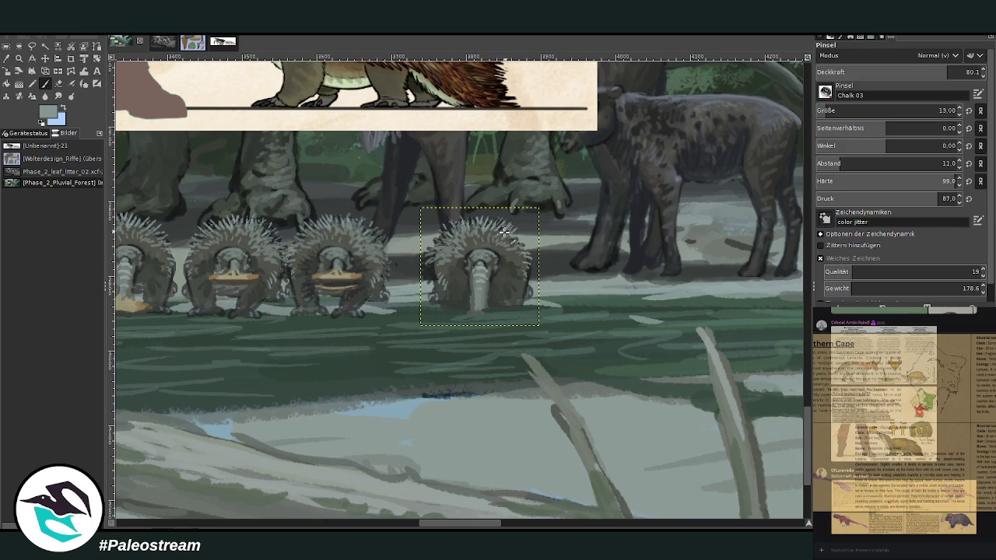
drag(444, 234, 434, 283)
Nudge the rightmost echidna slightly right, widening its gap from the others
scroll(481, 478, left, 3)
scroll(436, 498, left, 2)
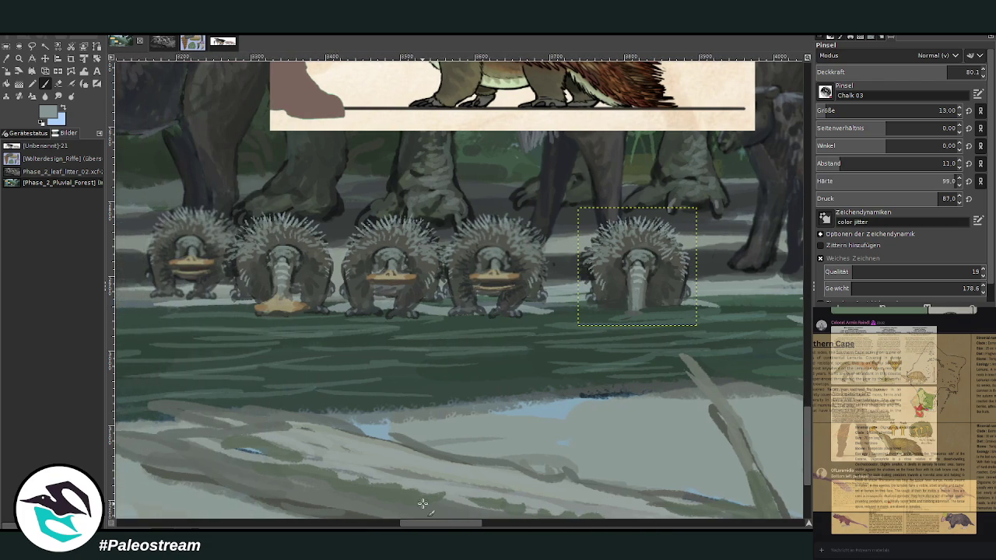
click(44, 58)
drag(631, 248, 613, 252)
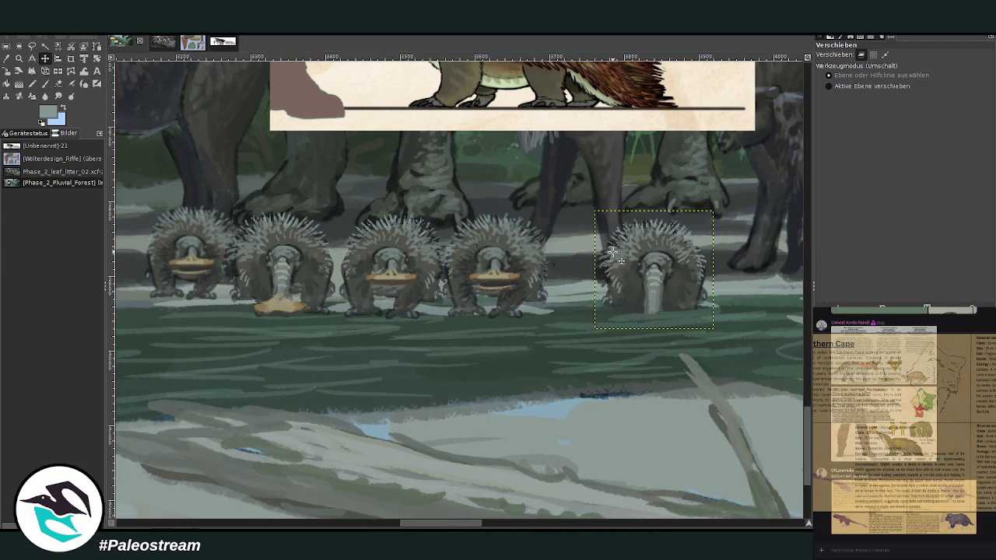
ctrl+scroll(613, 252, down, 3)
Zoom in on the herd and shift the third, fourth and fifth echidnas closer together
ctrl+scroll(612, 252, down, 2)
ctrl+scroll(613, 252, down, 1)
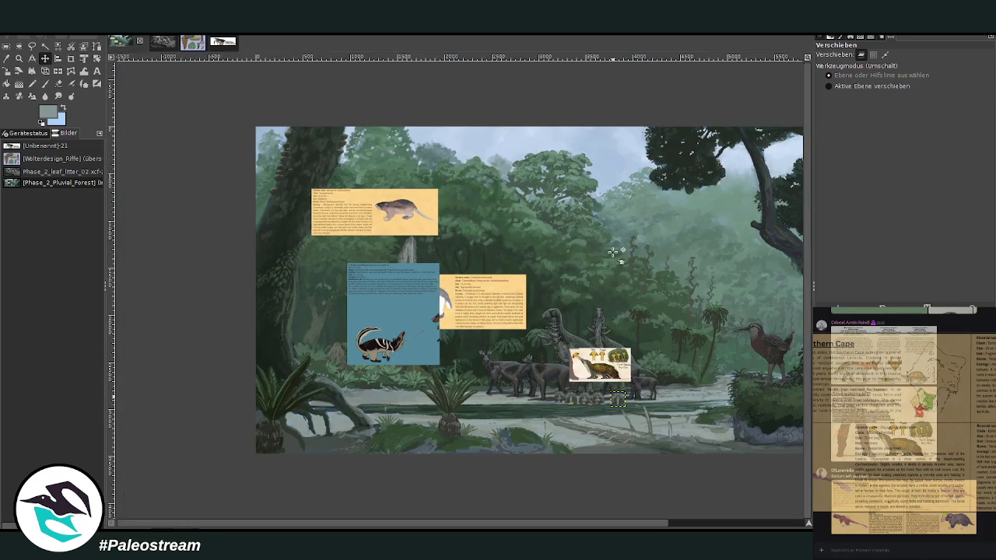
scroll(613, 252, right, 5)
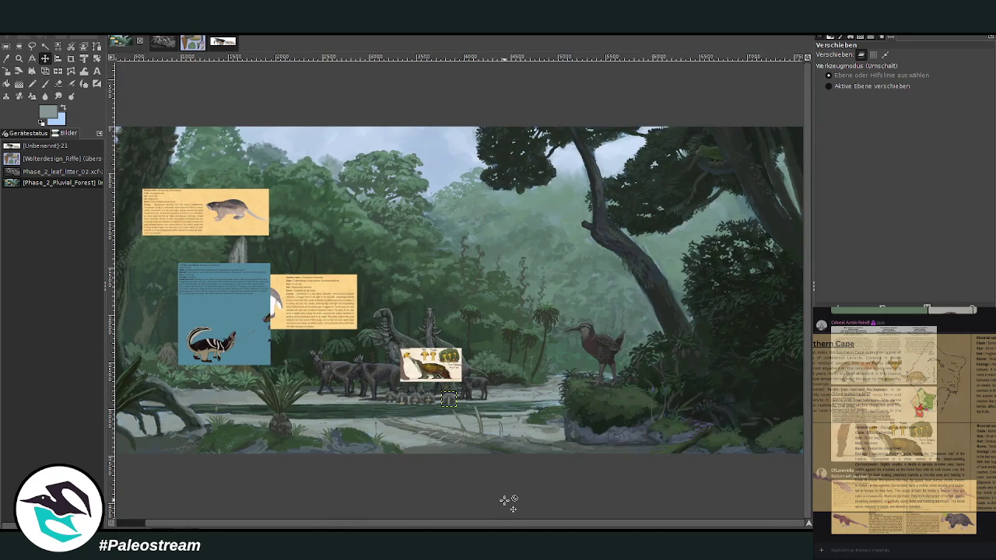
click(19, 57)
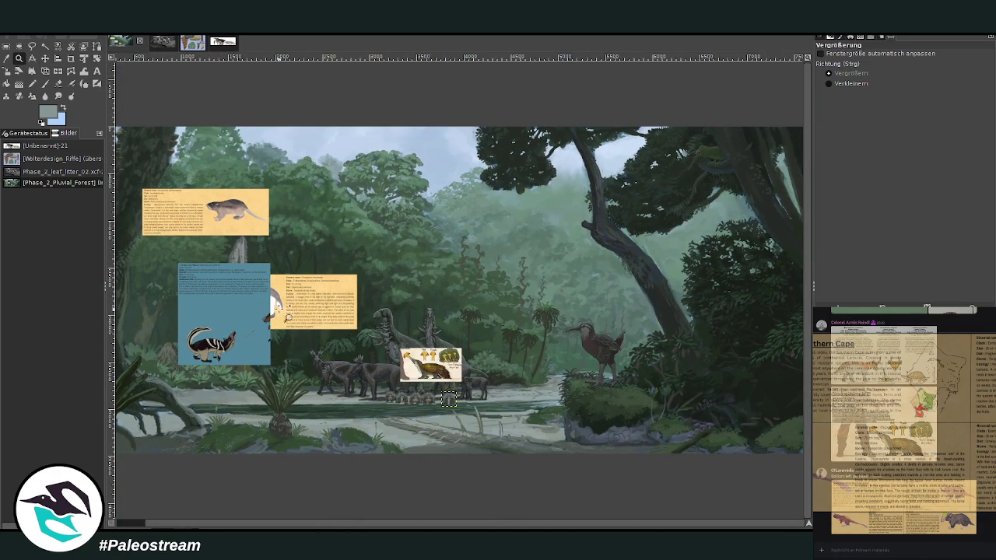
drag(289, 320, 454, 420)
key(grave)
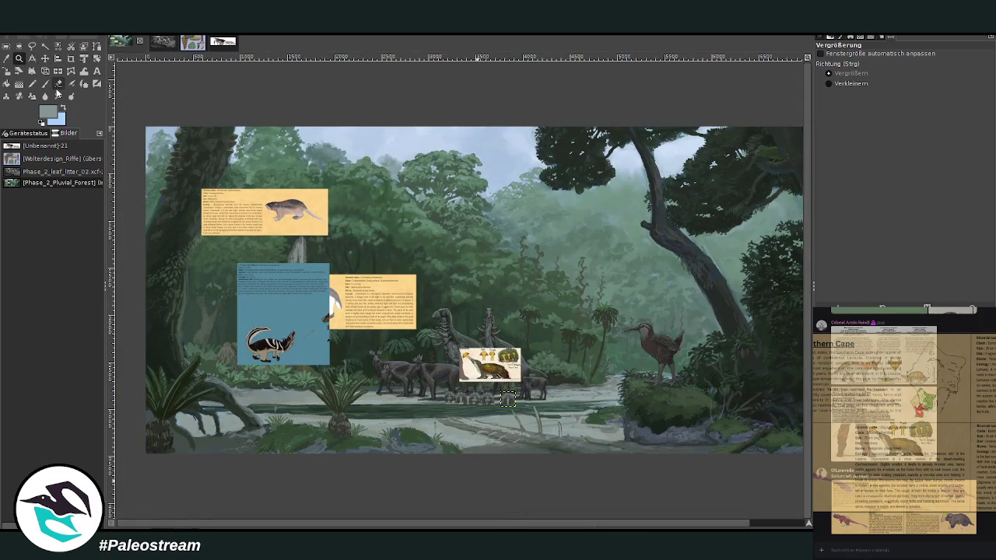
drag(399, 314, 534, 459)
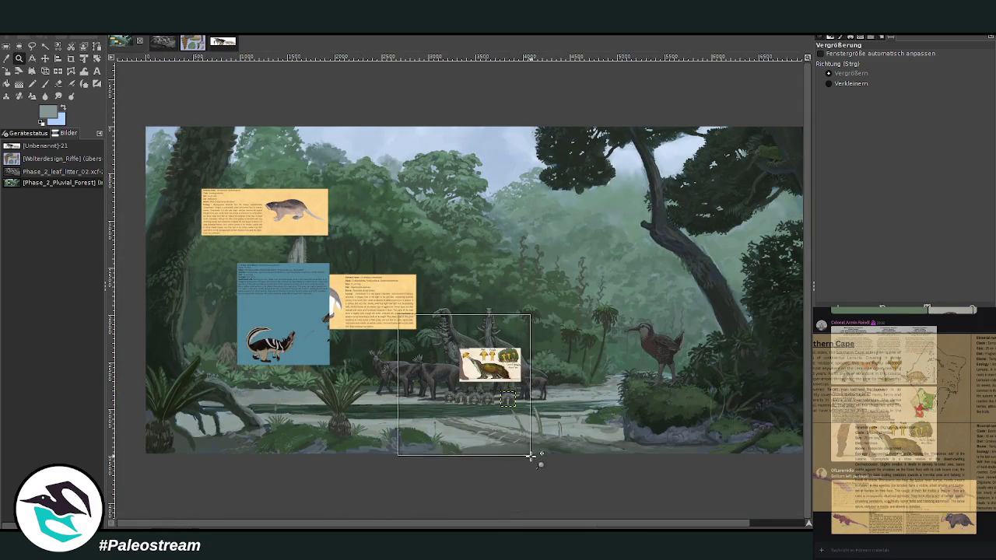
drag(346, 155, 646, 404)
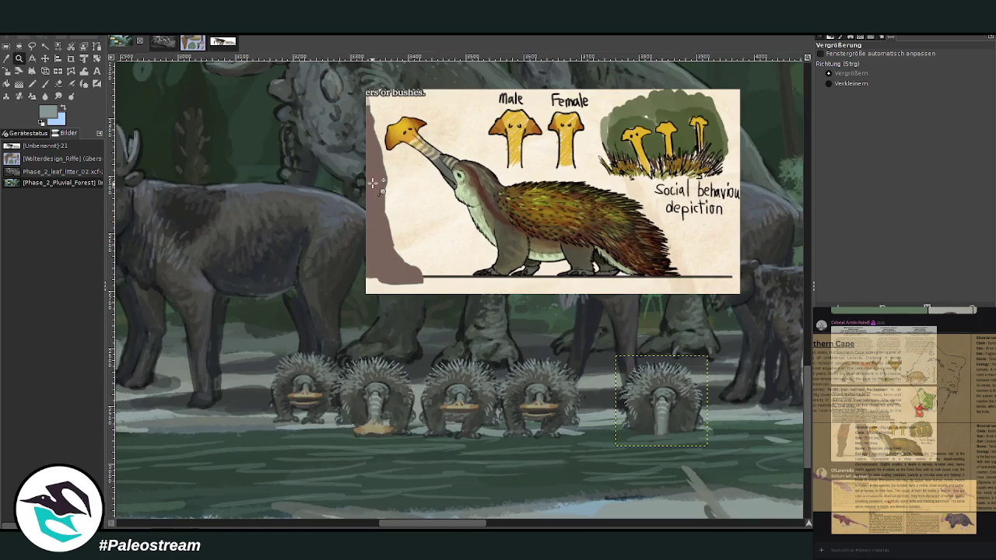
key(m)
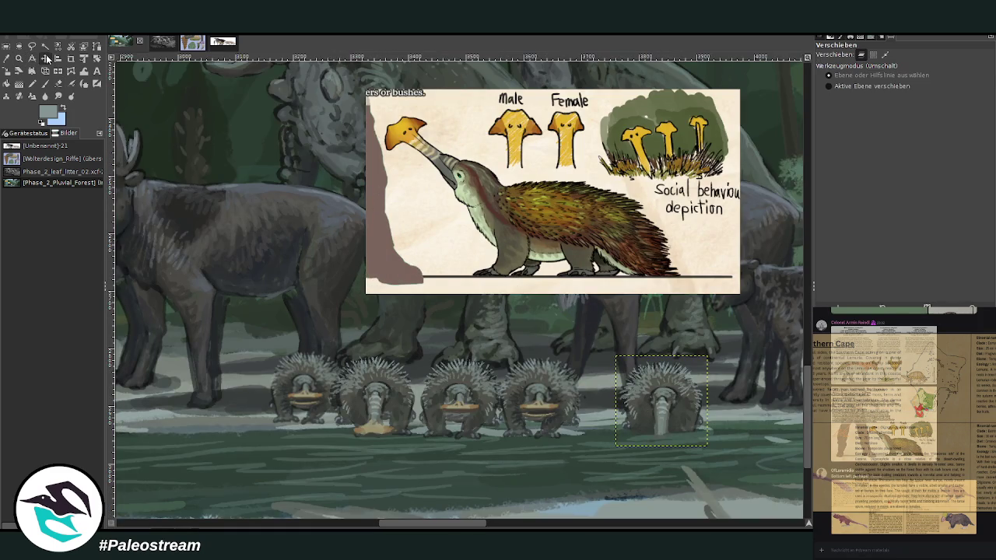
drag(459, 389, 451, 381)
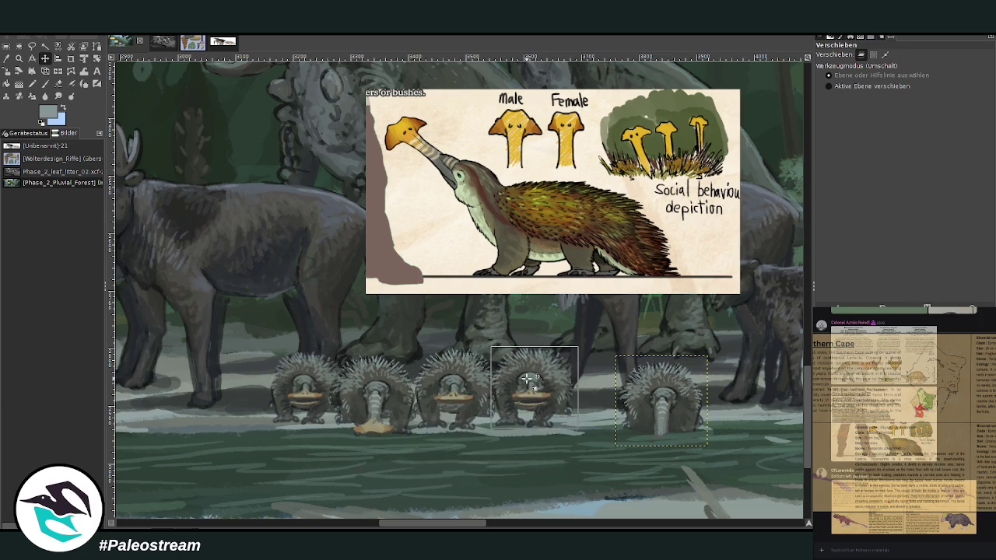
drag(537, 389, 534, 385)
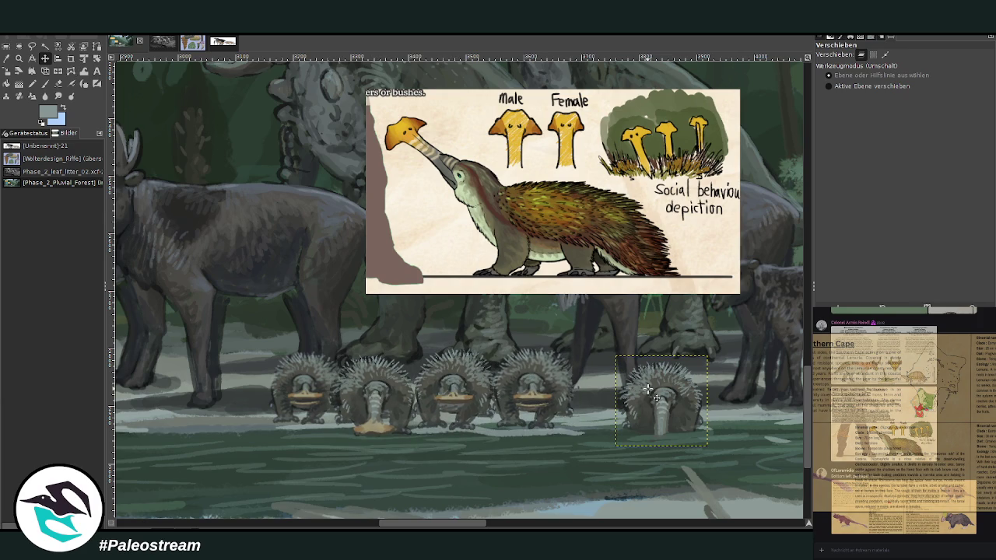
drag(650, 394, 610, 393)
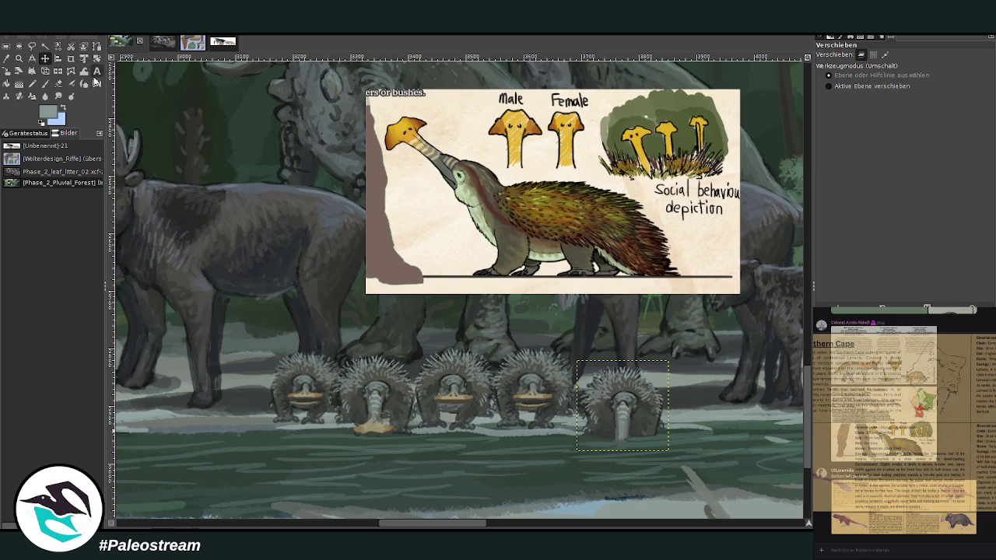
Move an orange-billed echidna out to the right so it stands apart from the group
click(456, 389)
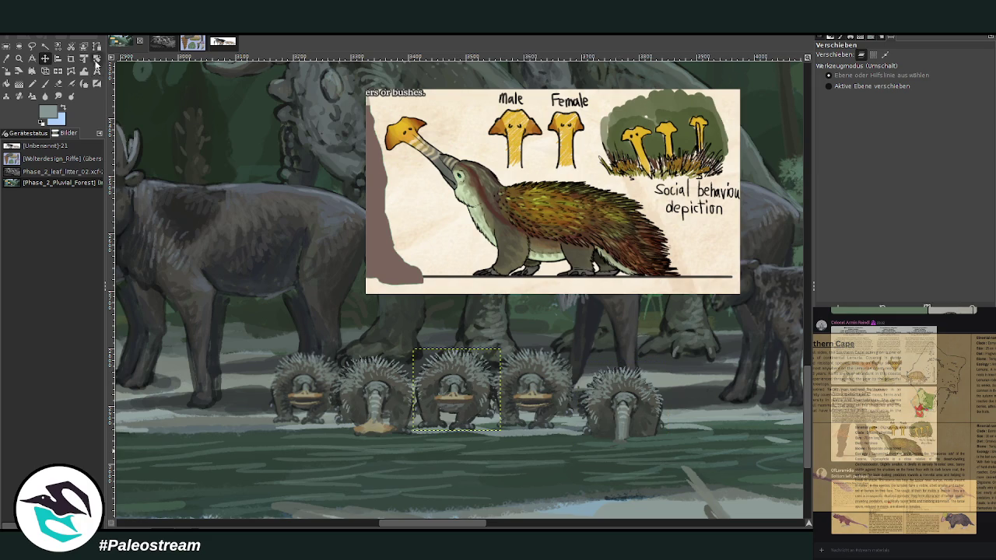
mouse_move(521, 375)
mouse_down()
mouse_move(734, 379)
mouse_move(725, 376)
mouse_up()
drag(454, 523, 500, 524)
drag(430, 371, 638, 378)
drag(632, 377, 625, 377)
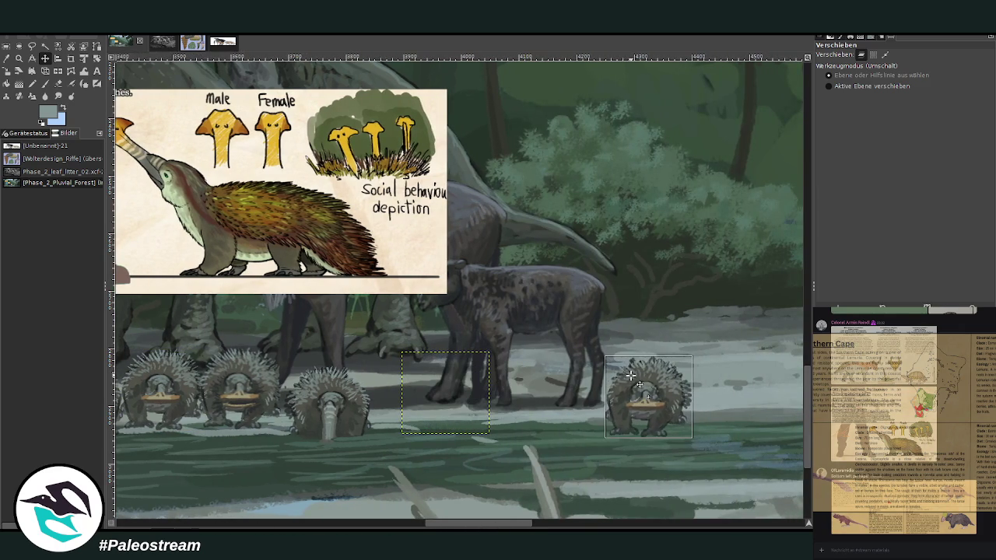
scroll(625, 377, down, 4)
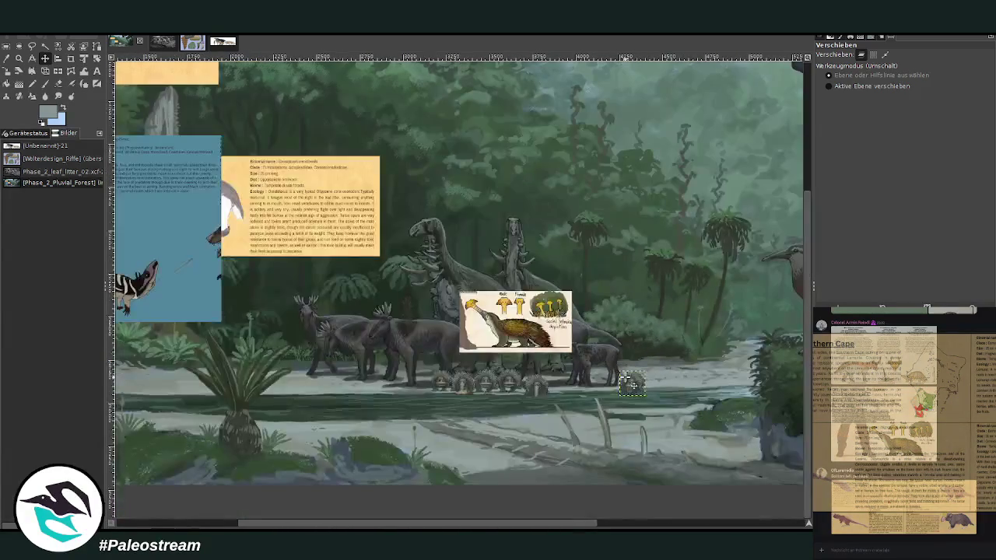
key(z)
drag(541, 319, 669, 421)
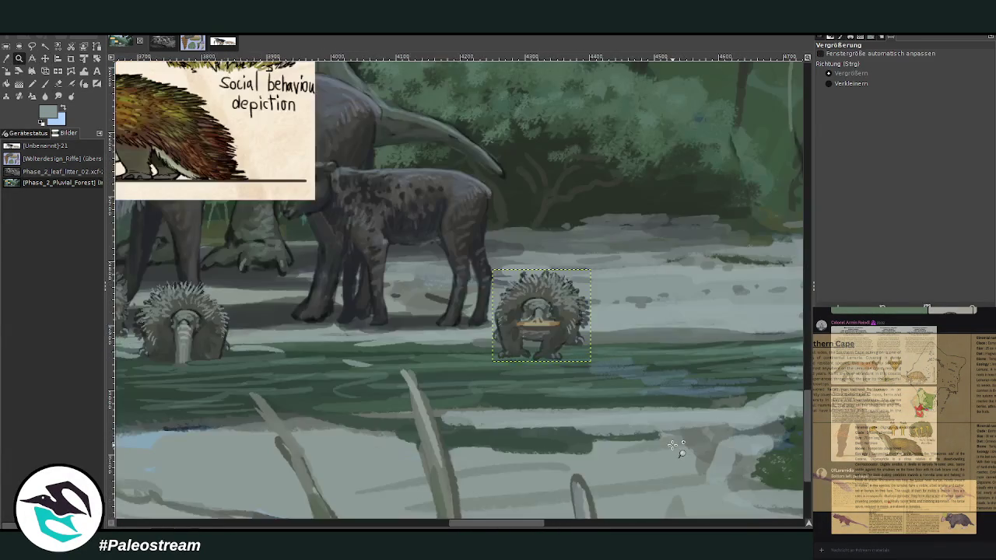
Mirror the lone echidna horizontally and nudge it slightly right and up
key(shift+s)
key(shift+f)
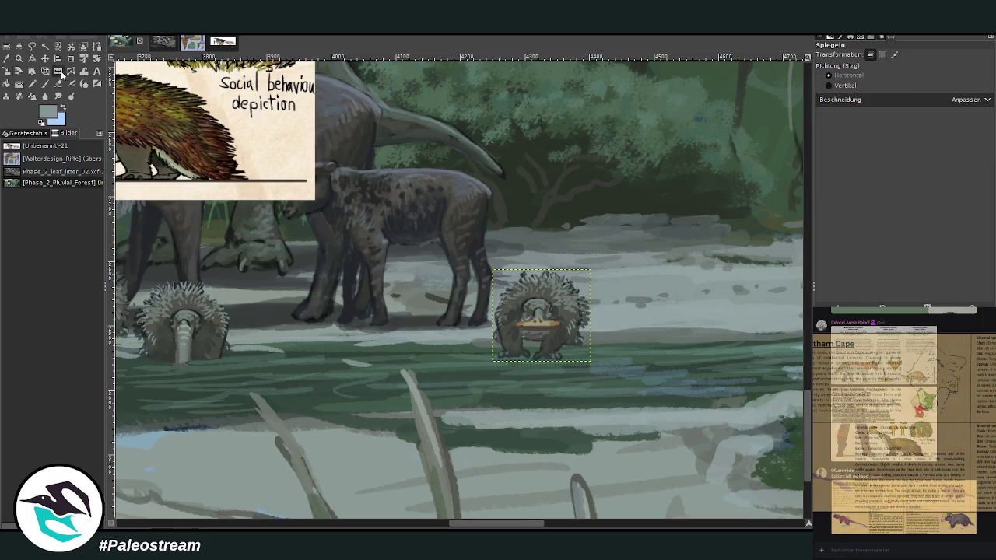
click(531, 306)
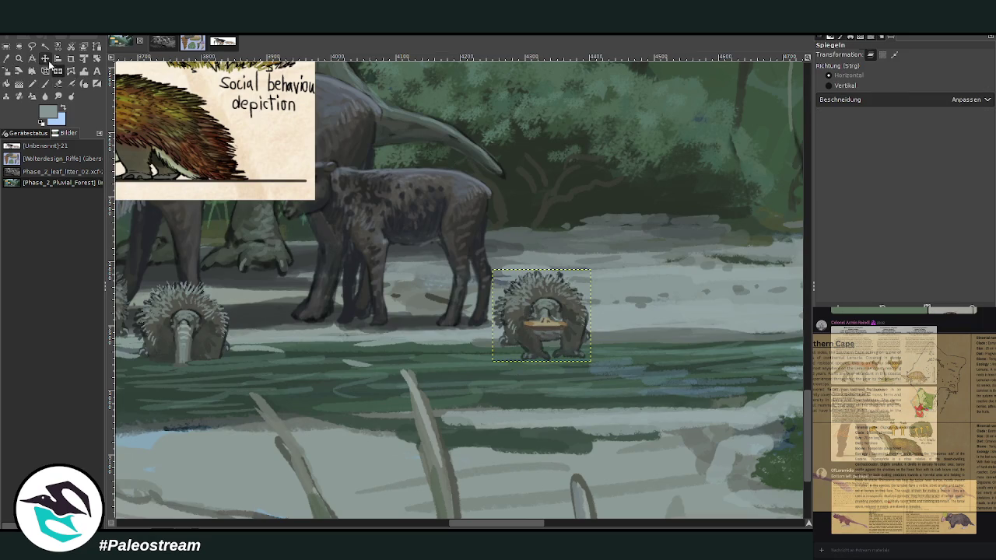
key(m)
drag(531, 315, 538, 309)
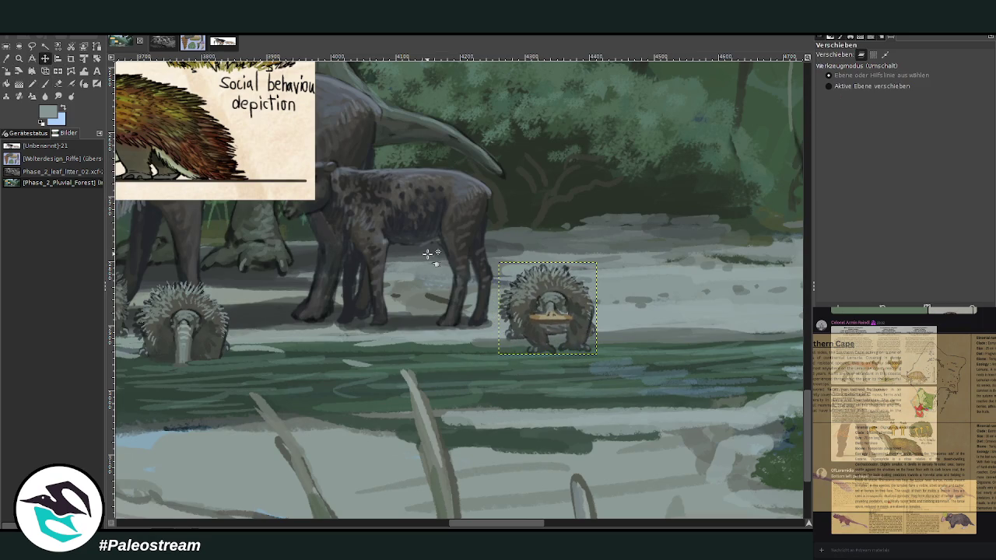
key(z)
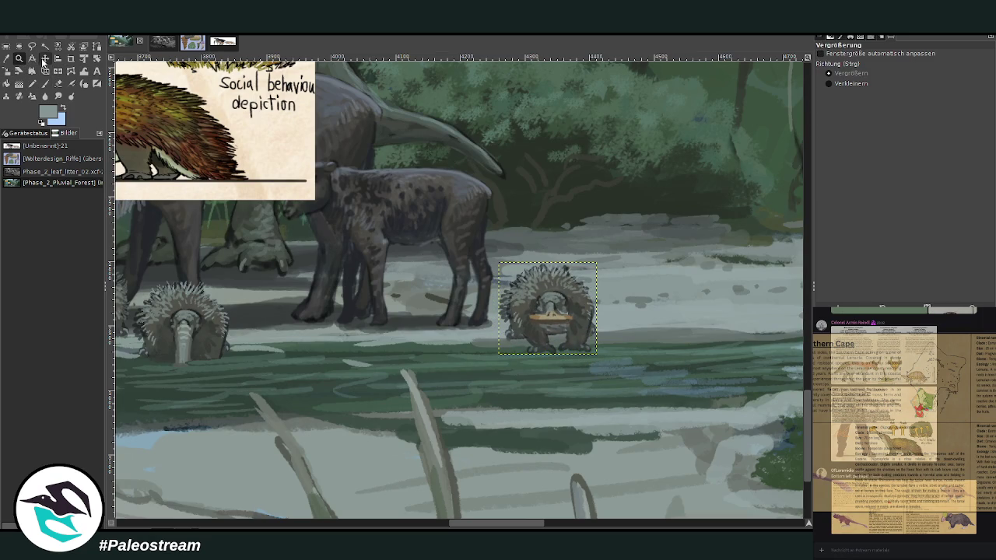
click(44, 58)
Scale the lone echidna down slightly to about 143 × 135 px
click(6, 71)
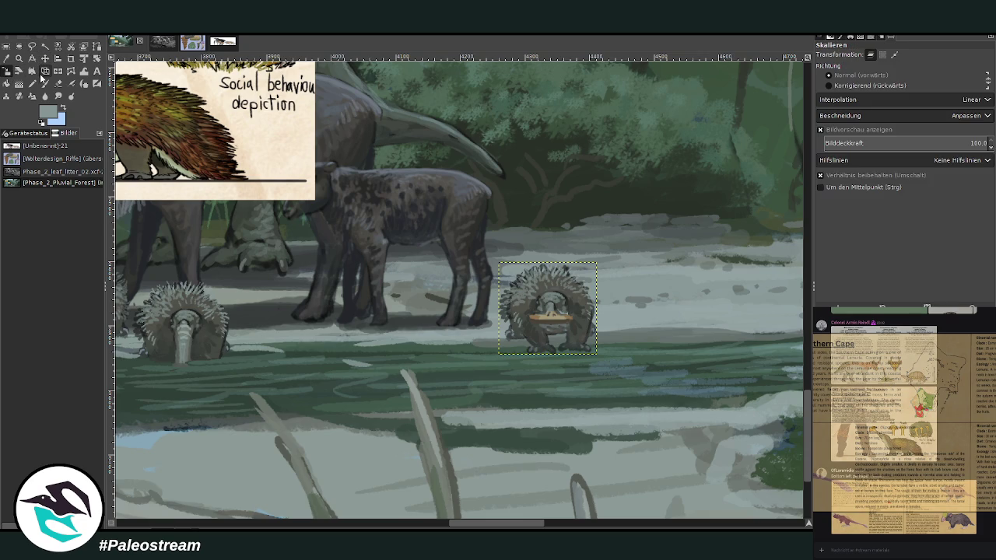
click(551, 309)
drag(559, 323, 565, 329)
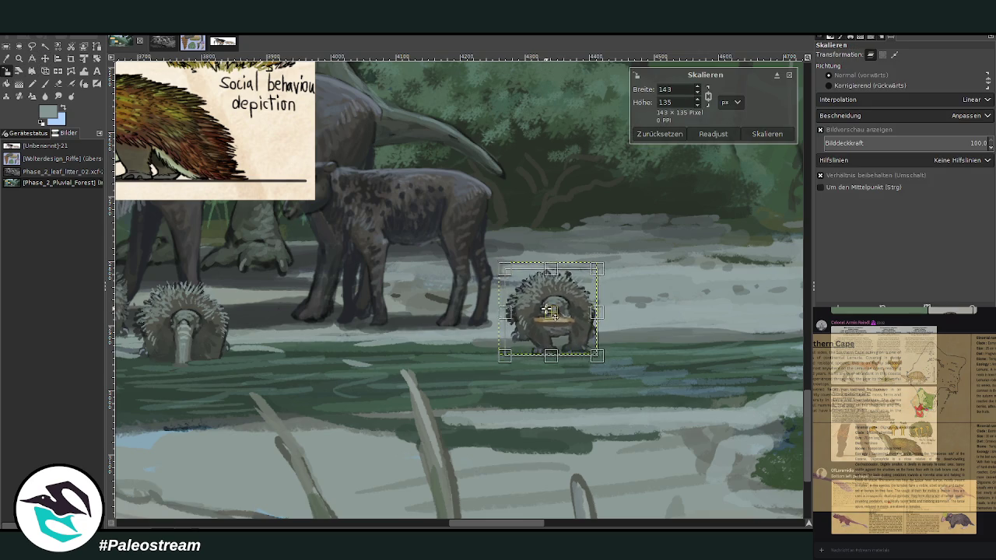
click(768, 134)
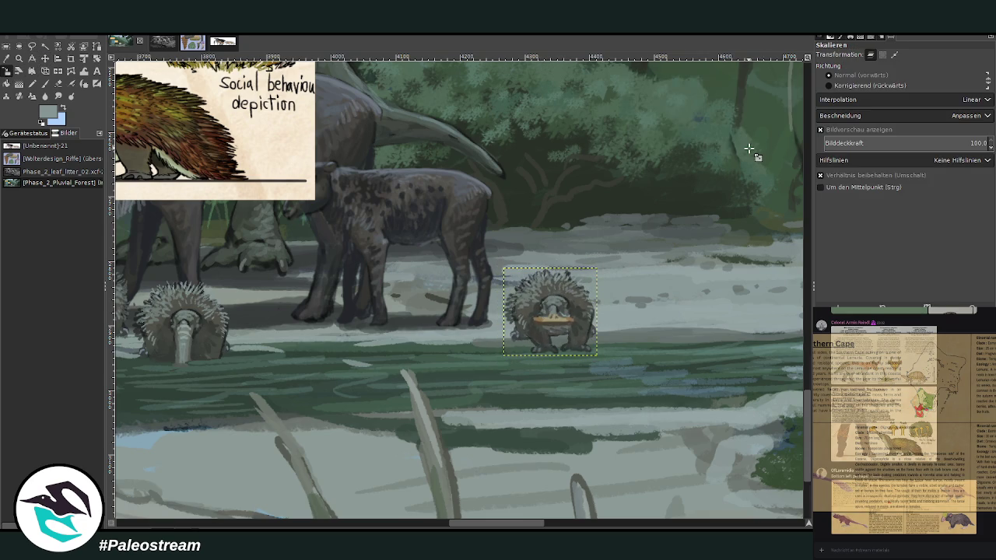
scroll(749, 148, down, 5)
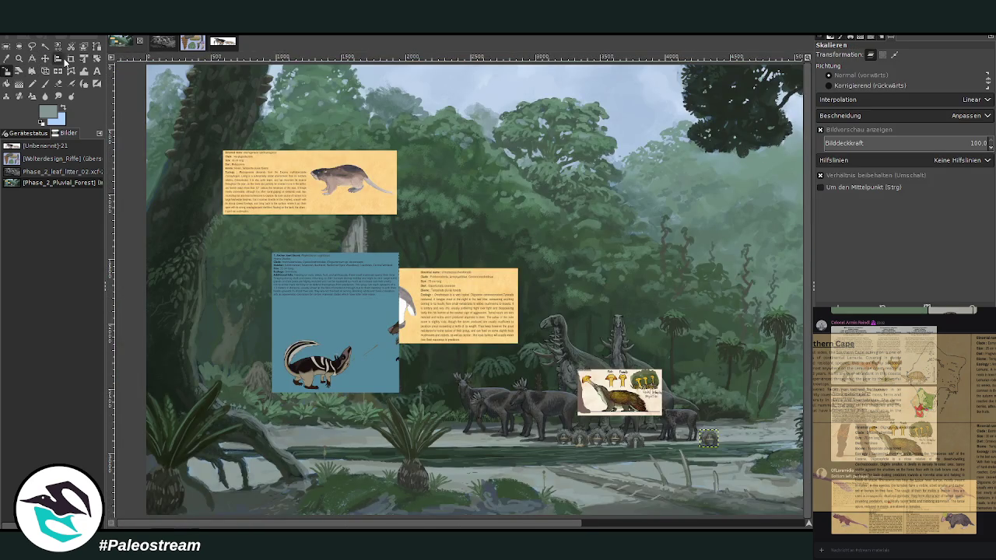
Zoom in on the echidnas and their info card, then make the info card layer active
click(19, 58)
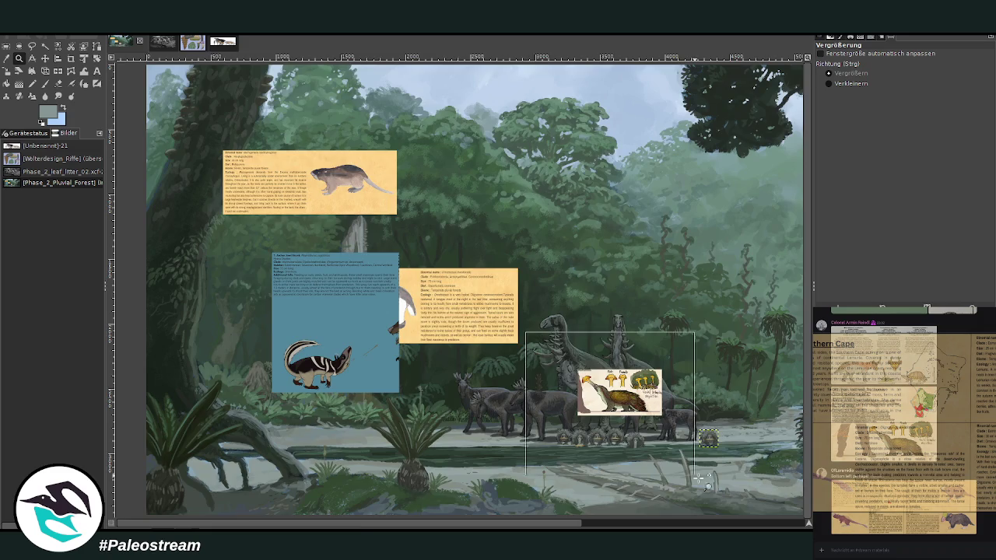
drag(528, 335, 713, 507)
drag(426, 523, 442, 527)
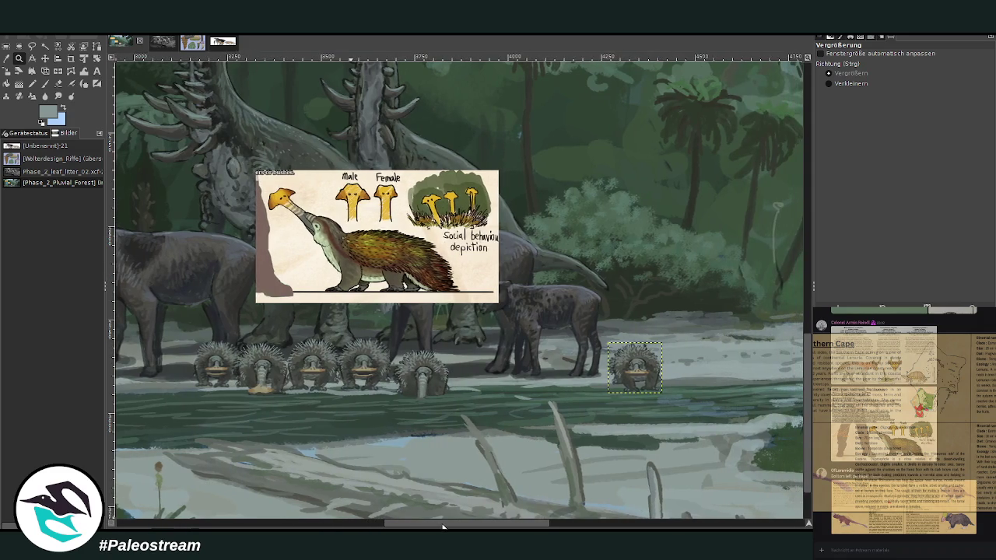
drag(167, 149, 671, 462)
key(ctrl+shift+a)
key(Page_Up)
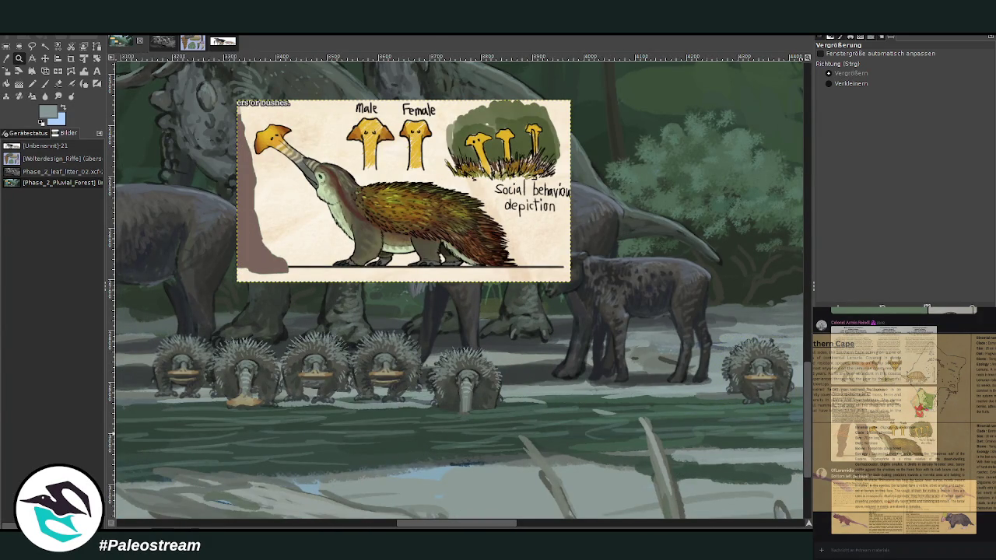
key(Page_Down)
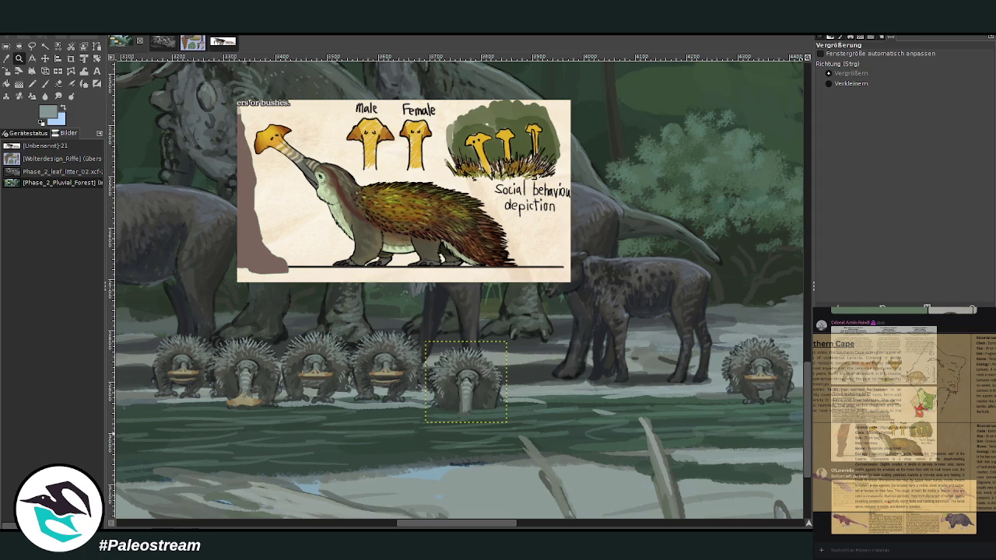
Cycle through the echidna layers and merge the echidna layer down into the scene
key(Page_Down)
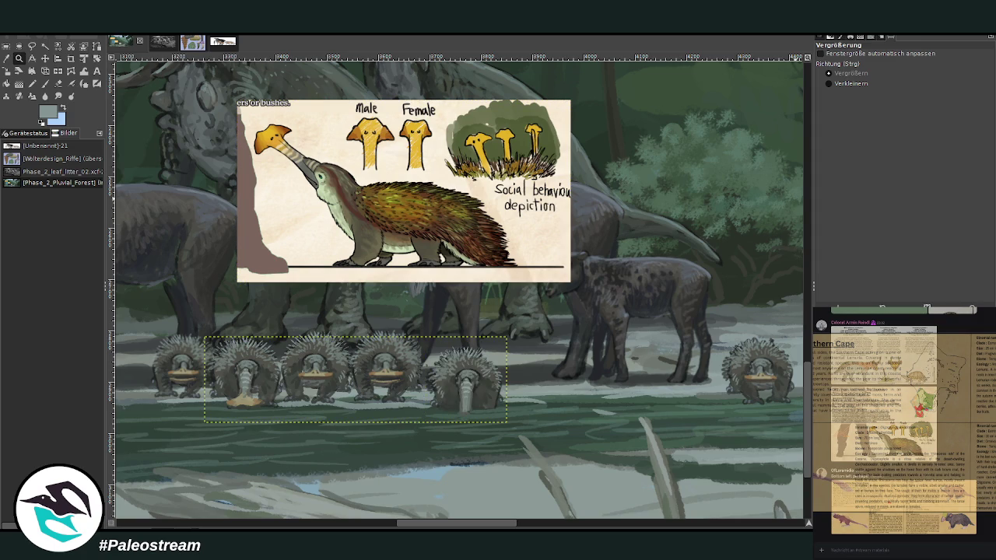
key(Page_Down)
key(Page_Up)
key(Page_Down)
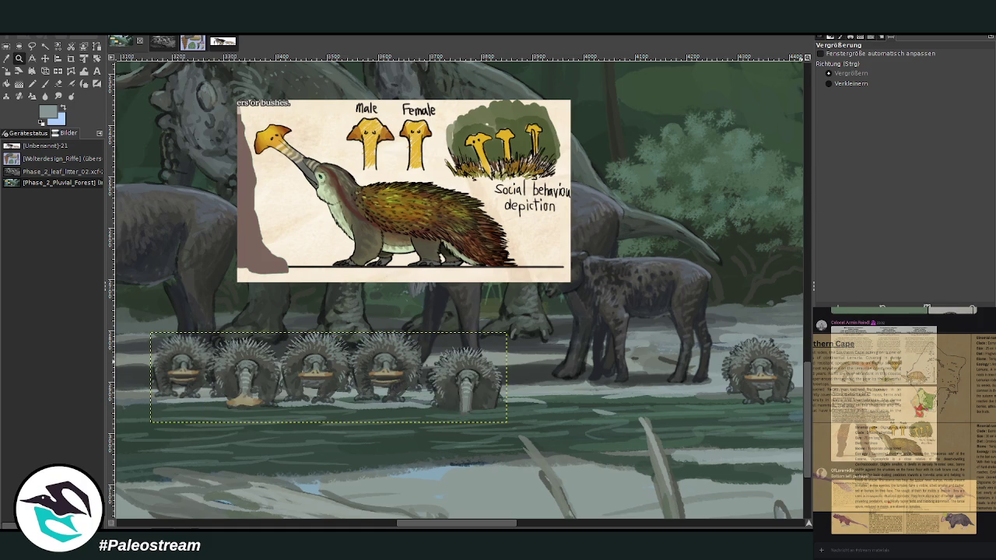
key(Page_Down)
key(Page_Down)
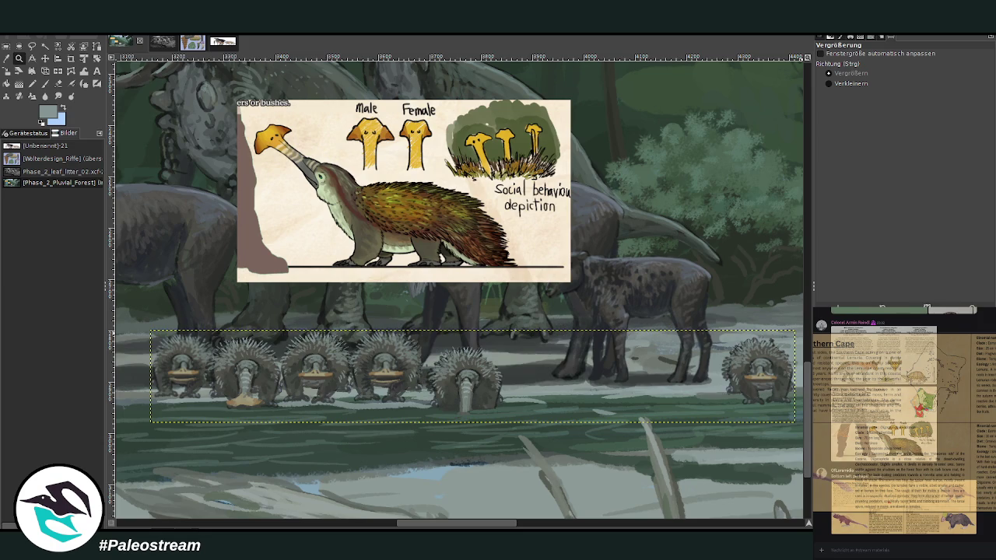
key(ctrl+z)
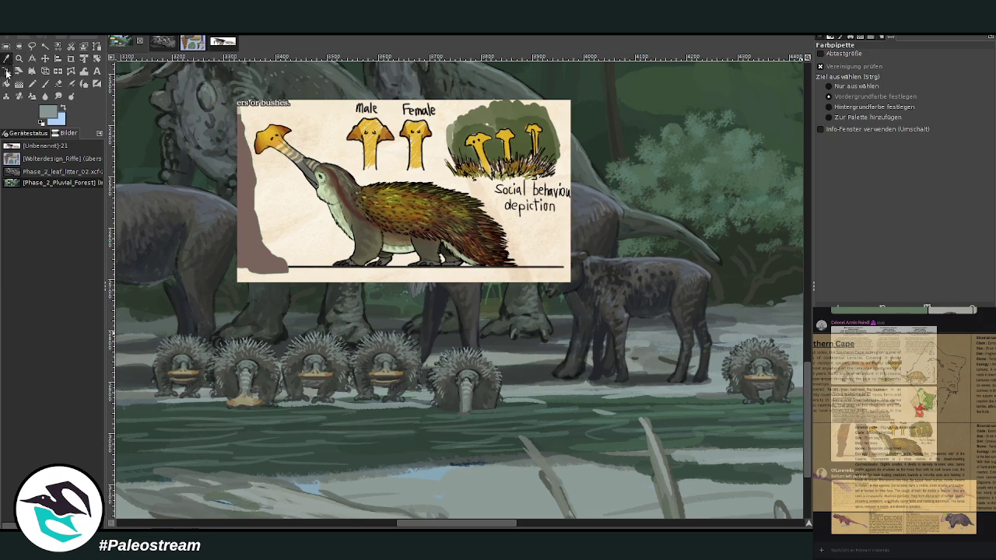
Zoom in on the echidnas and load a dark grey Chalk 03 brush at size 33
click(530, 373)
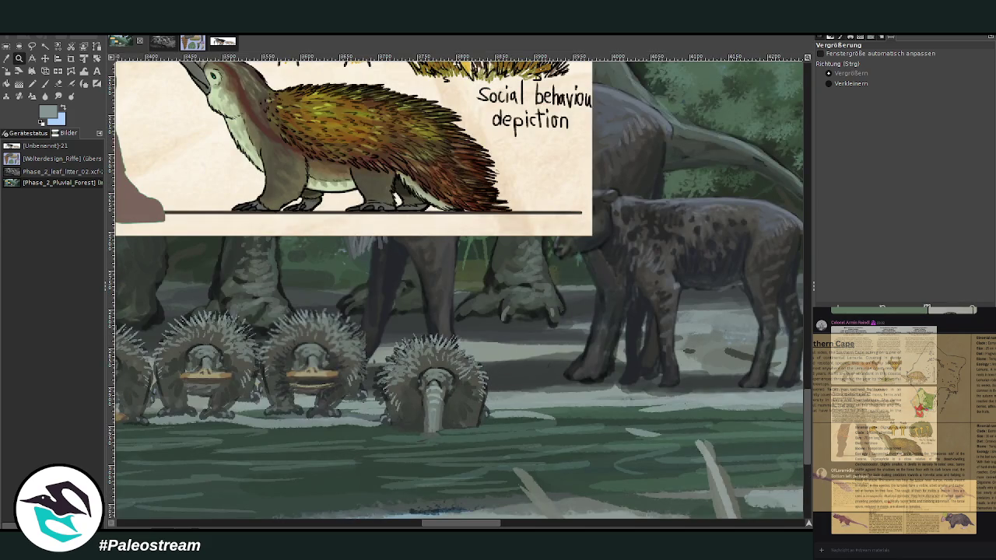
key(o)
click(550, 360)
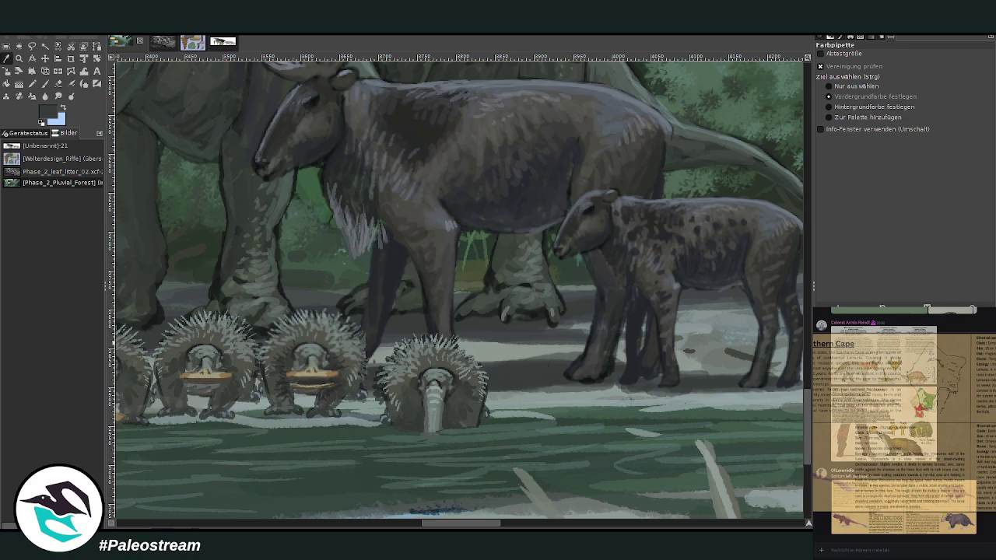
key(p)
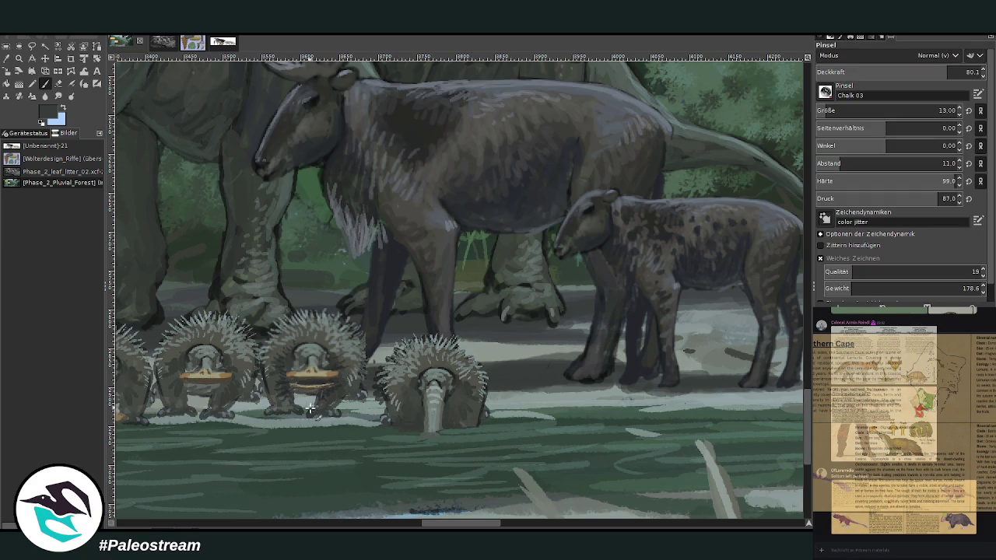
key(shift+bracketright)
key(shift+bracketright)
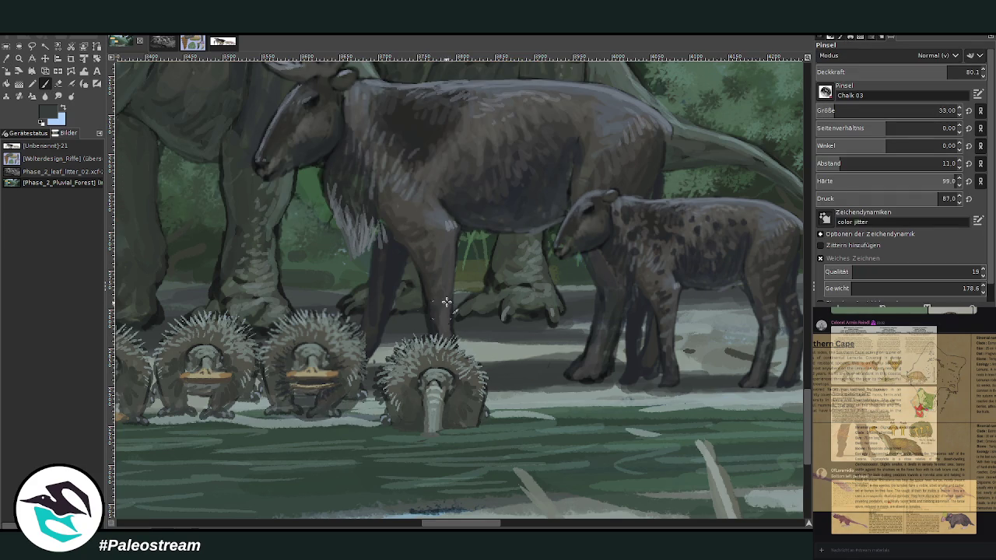
Paint dark shadows under the echidnas' feet, then lower brush hardness to 71.0
mouse_move(360, 423)
mouse_down()
mouse_move(307, 417)
mouse_move(268, 426)
mouse_up()
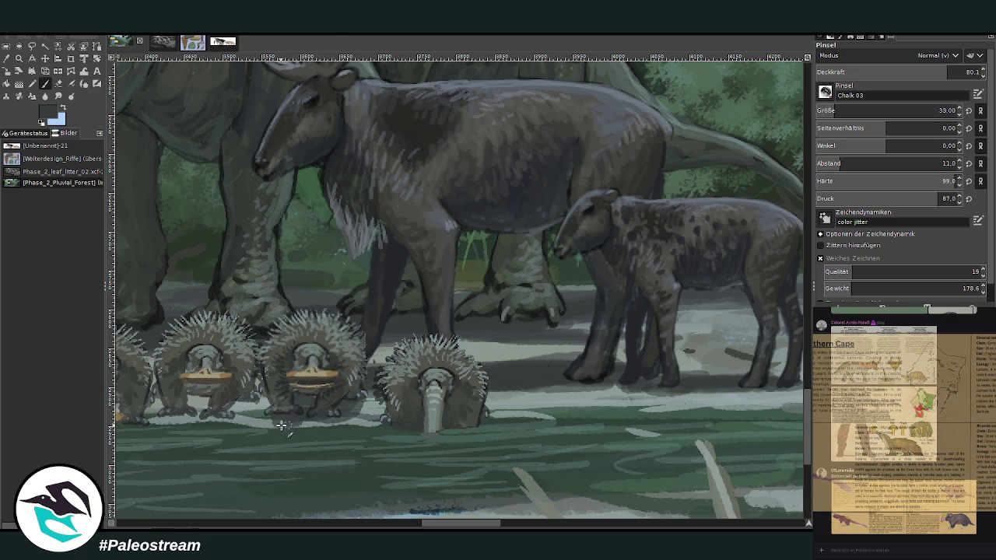
scroll(529, 404, right, 5)
scroll(529, 404, right, 2)
mouse_move(529, 404)
mouse_down()
mouse_move(528, 380)
mouse_move(582, 407)
mouse_up()
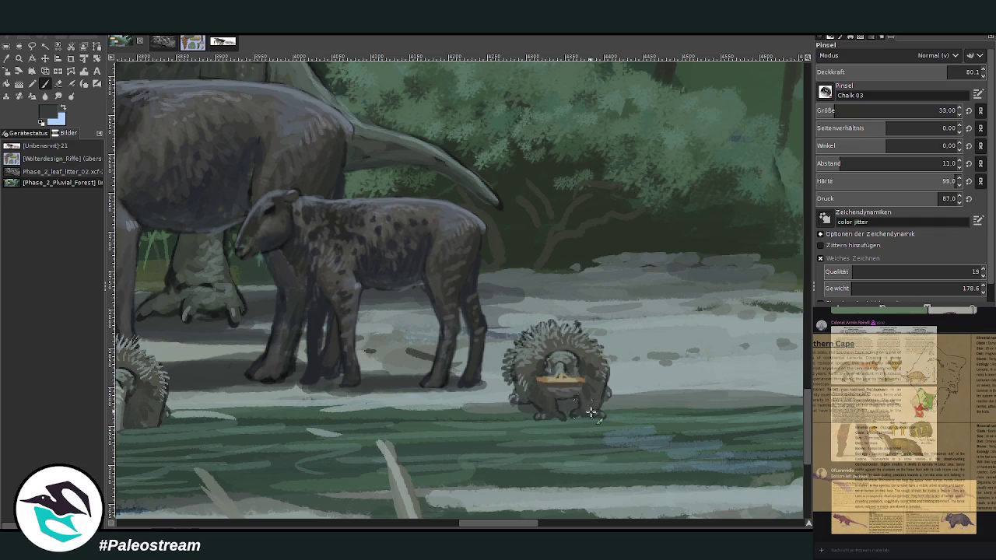
scroll(582, 407, left, 5)
scroll(459, 288, left, 5)
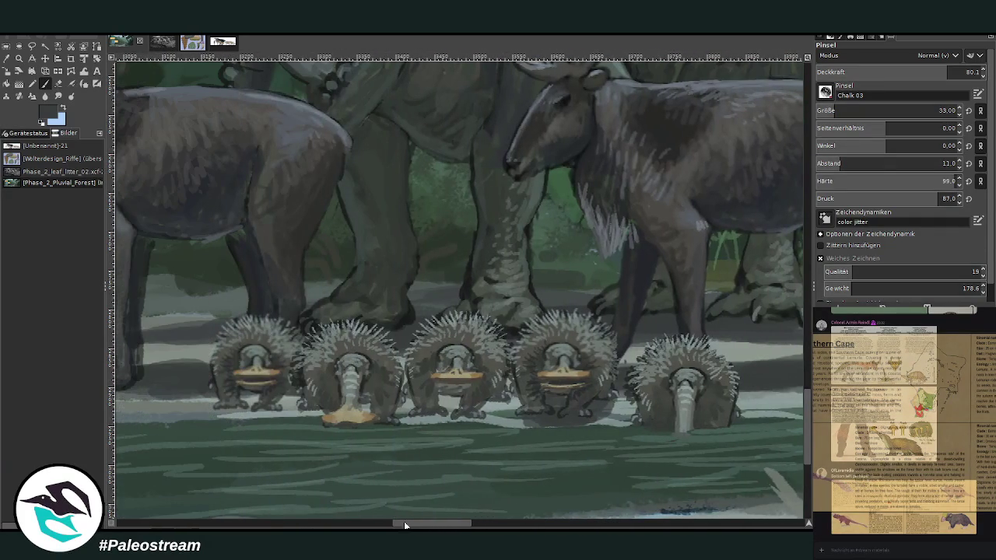
drag(440, 414, 496, 396)
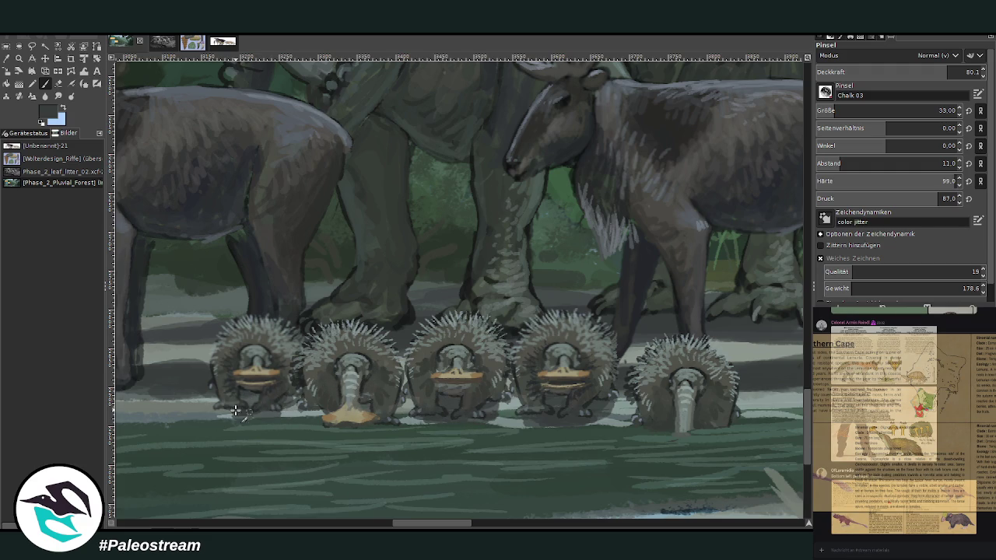
click(917, 181)
Sample the water's dark green and paint it over the right echidna's snout tip at size 48, opacity 46.7
click(920, 71)
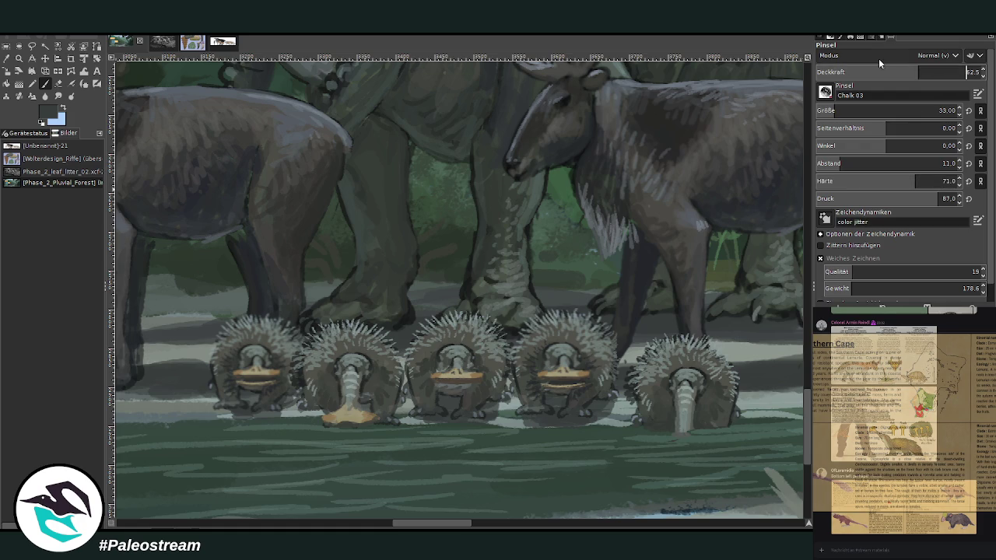
key(o)
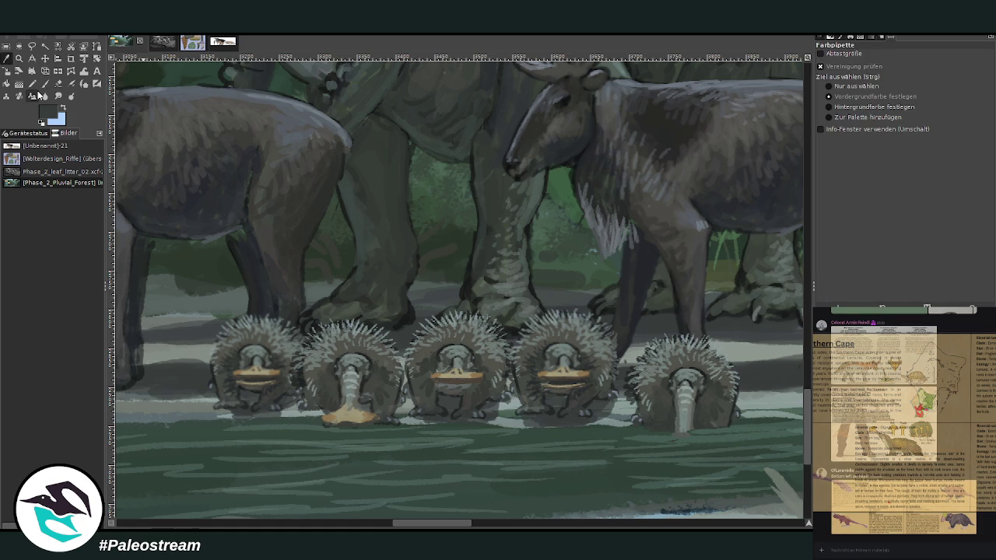
click(214, 451)
key(p)
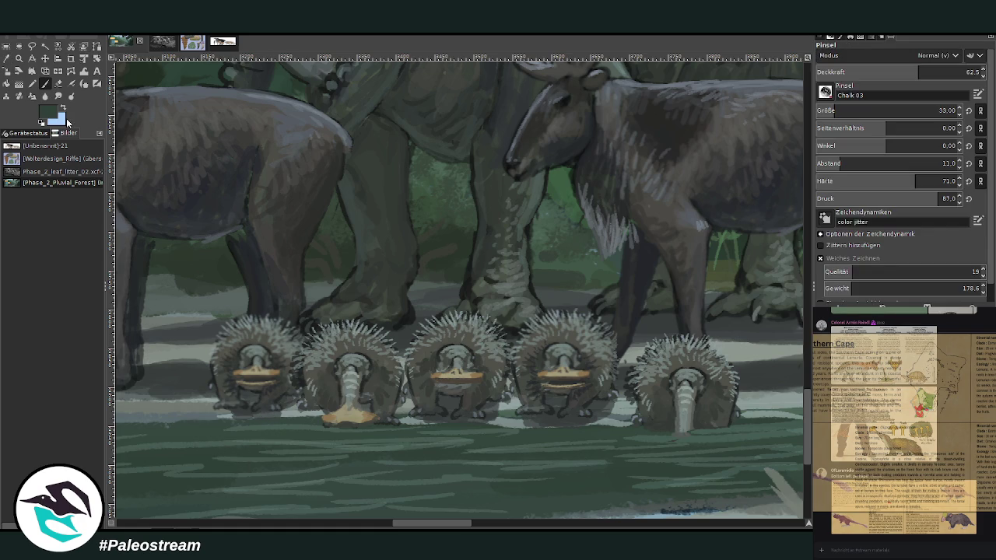
click(839, 110)
click(892, 71)
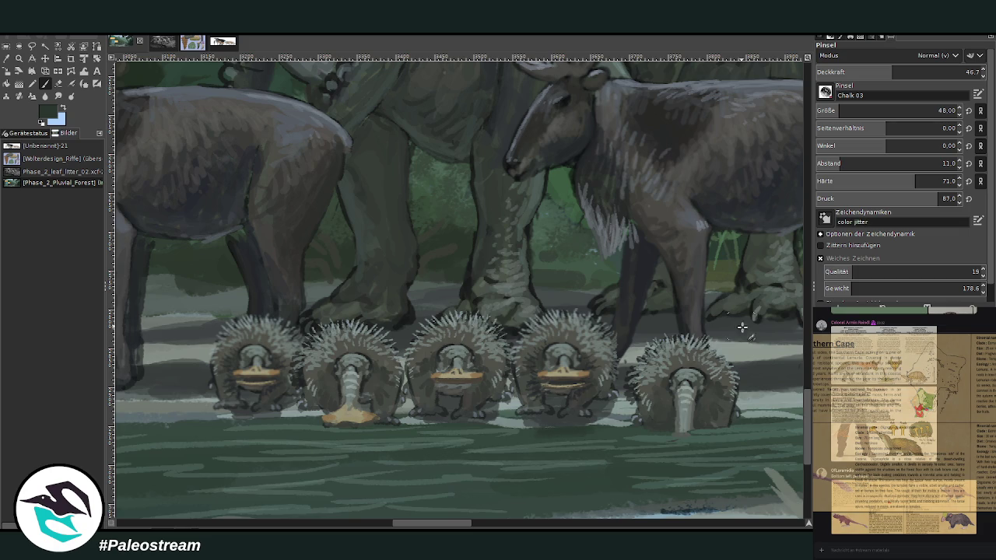
drag(670, 426, 701, 450)
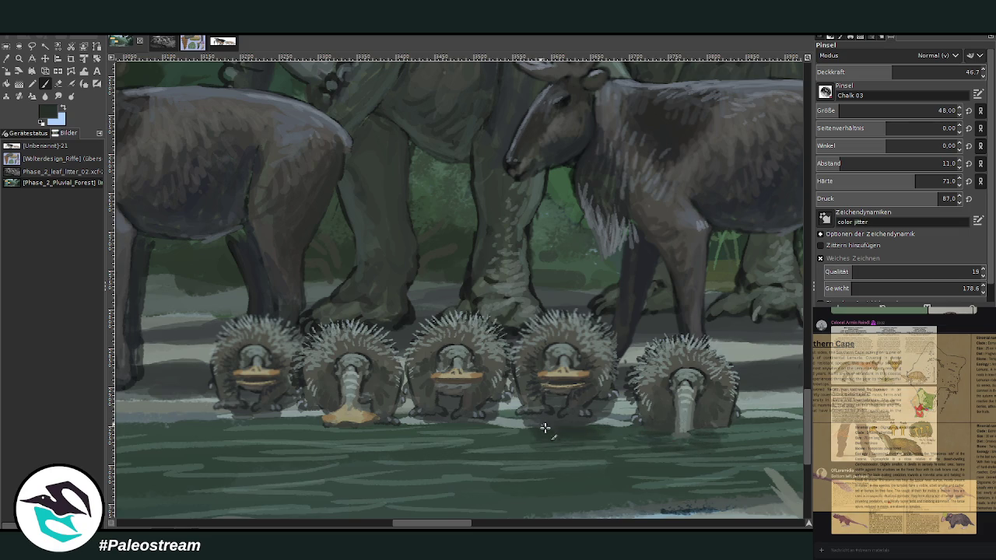
At size 36 and opacity 58.4, paint dark shadows in the stream below the echidnas
click(911, 72)
click(835, 112)
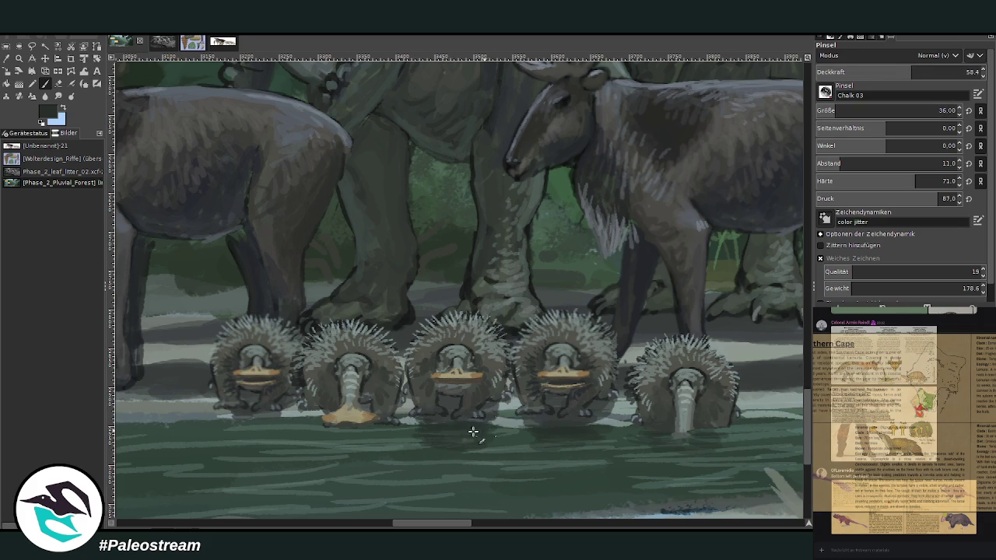
mouse_move(433, 444)
mouse_down()
mouse_move(333, 421)
mouse_move(389, 427)
mouse_move(325, 441)
mouse_move(314, 425)
mouse_move(371, 436)
mouse_move(325, 446)
mouse_move(376, 454)
mouse_move(269, 422)
mouse_move(319, 459)
mouse_up()
drag(424, 528, 490, 528)
mouse_move(601, 430)
mouse_down()
mouse_move(533, 454)
mouse_move(507, 417)
mouse_move(552, 444)
mouse_move(509, 446)
mouse_move(481, 430)
mouse_up()
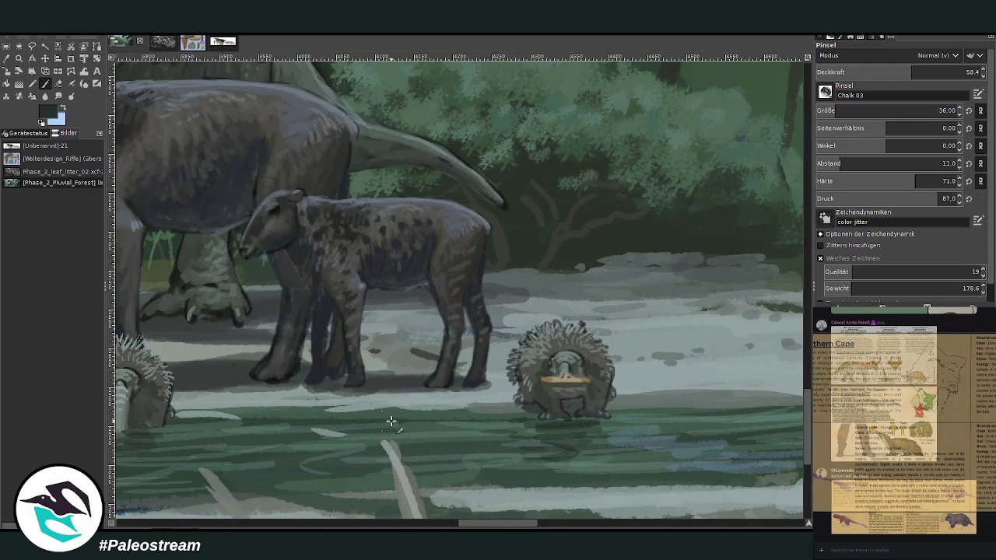
scroll(391, 421, down, 4)
scroll(390, 421, down, 1)
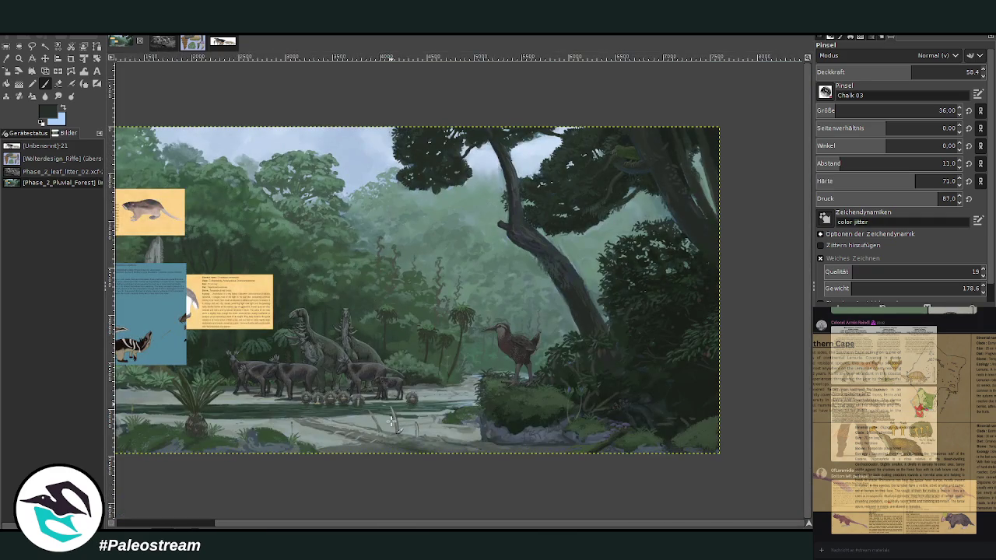
Zoom in on the herd, sample a lighter tone and dab chalky specks on the water at opacity 51.4
key(z)
drag(233, 291, 377, 457)
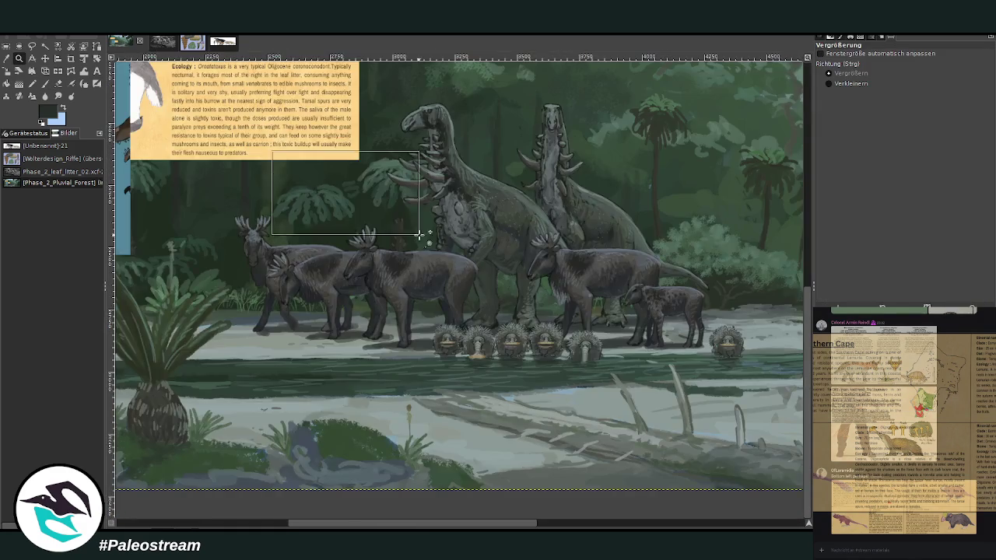
drag(272, 151, 610, 426)
key(o)
click(377, 252)
click(44, 84)
click(900, 66)
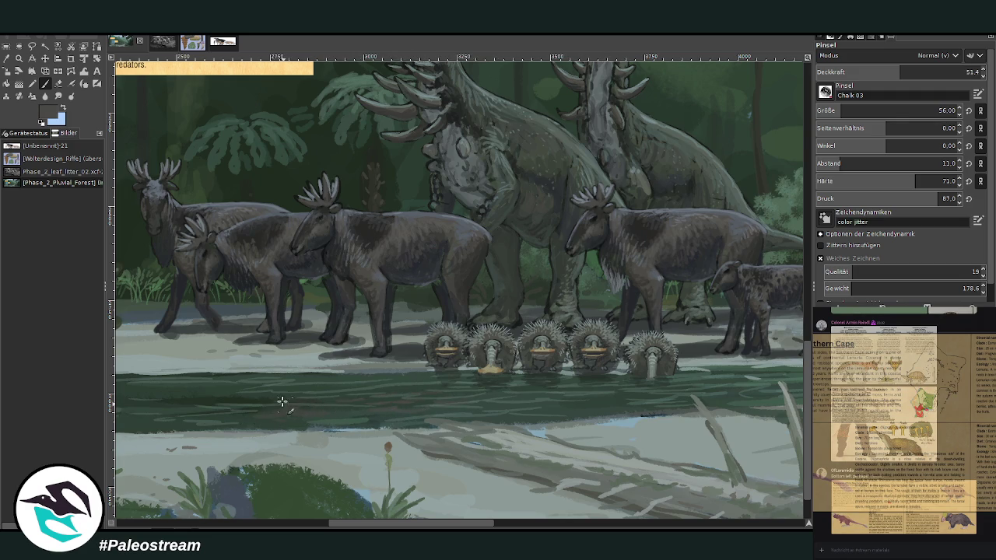
drag(201, 406, 165, 404)
drag(432, 527, 485, 526)
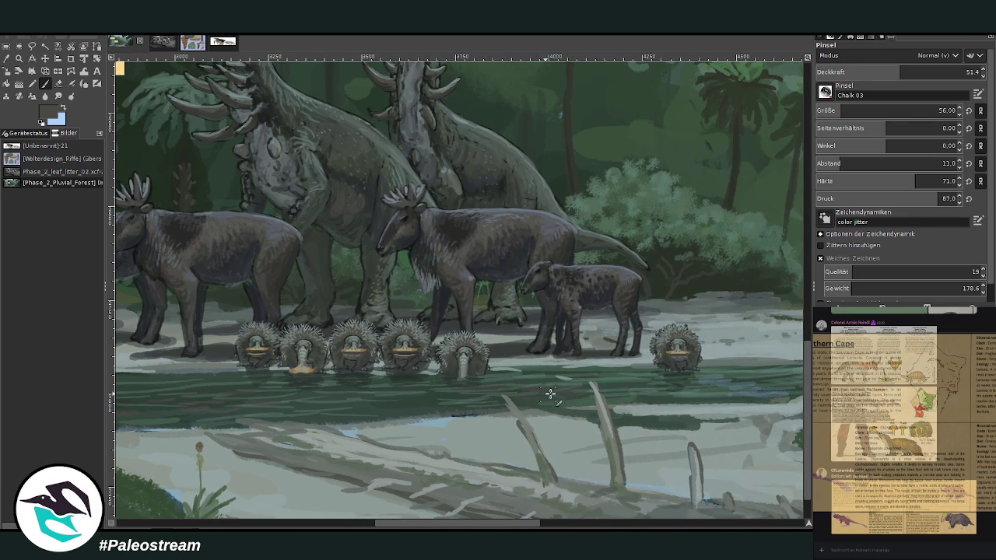
Sample a darker bank colour and paint faint strokes along the stream bank at opacity 35, then 53
ctrl+click(782, 327)
click(868, 67)
text(35)
key(Return)
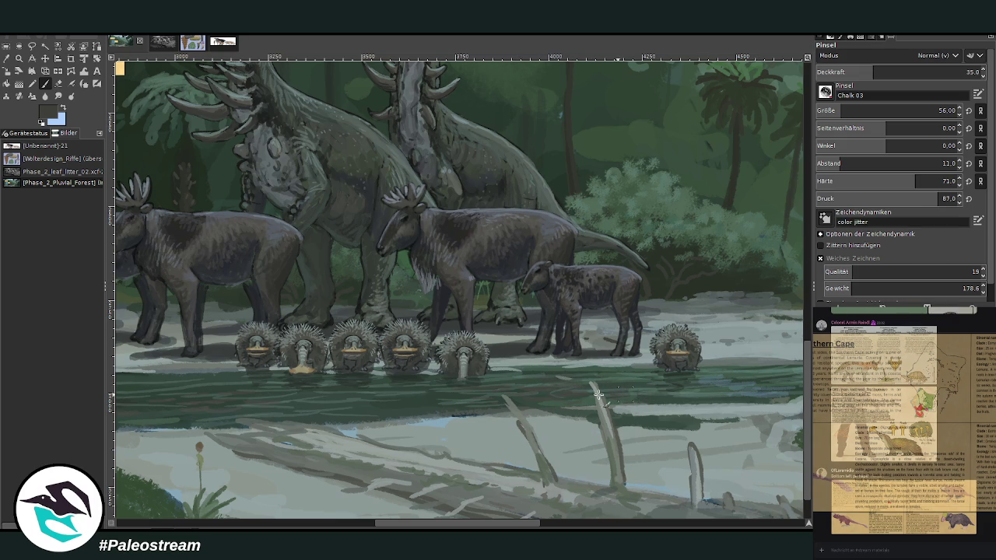
click(367, 524)
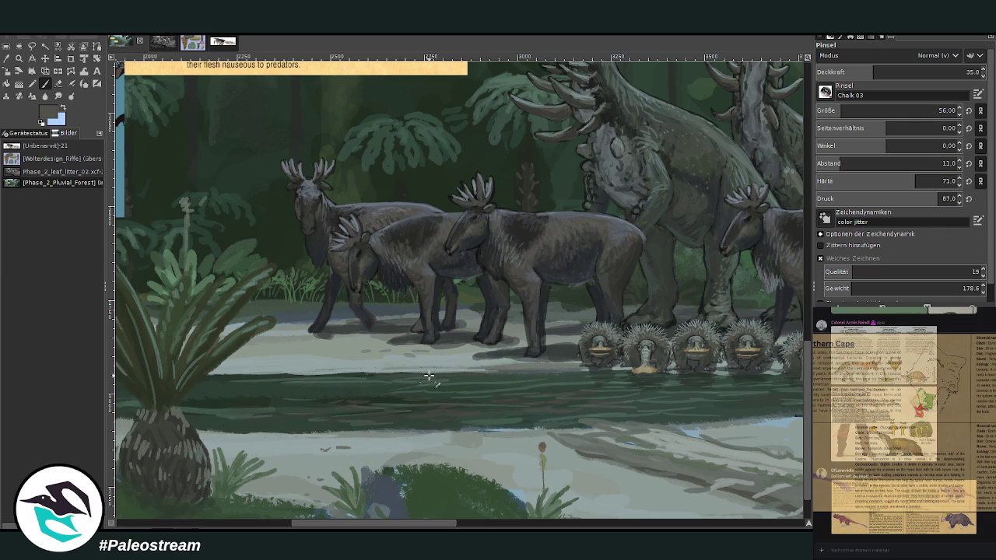
drag(386, 523, 553, 525)
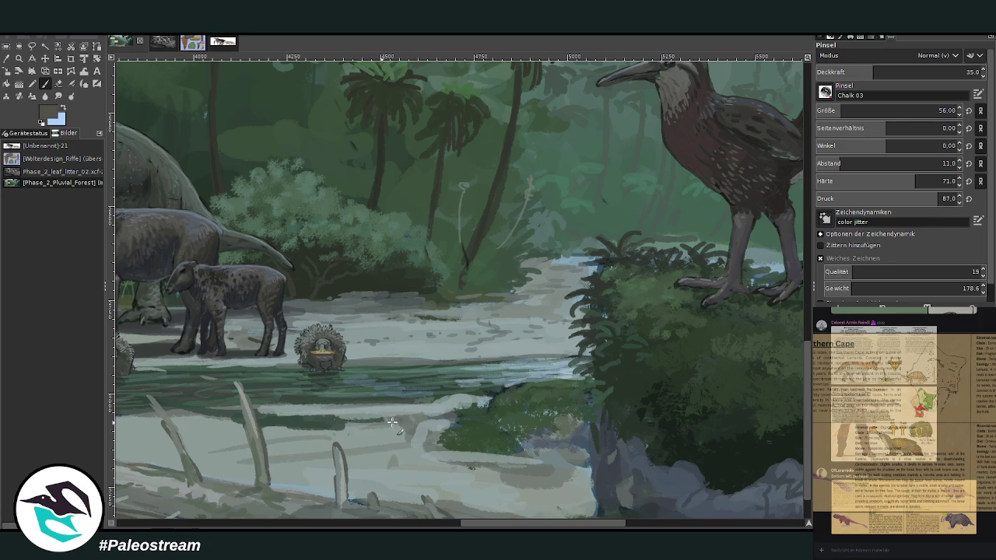
click(905, 71)
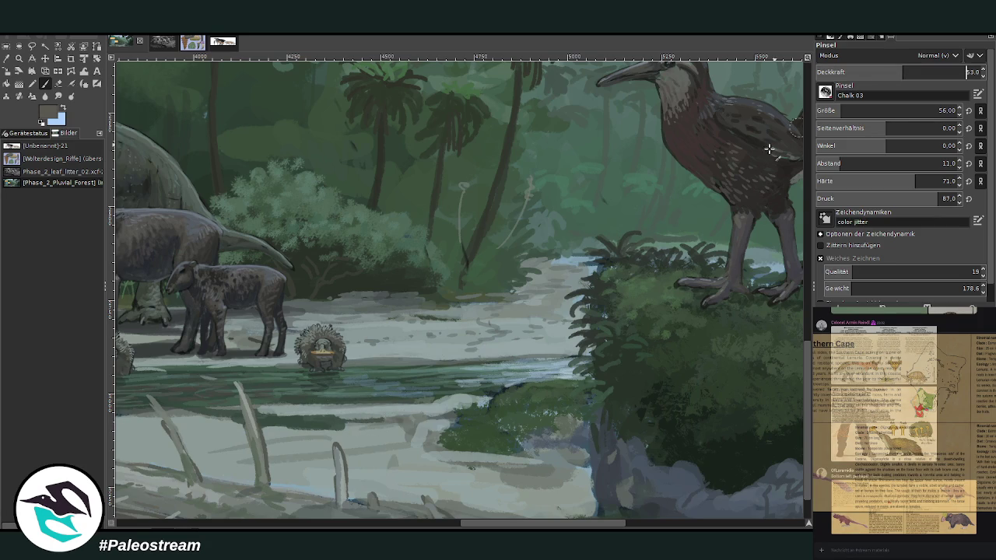
drag(342, 417, 281, 414)
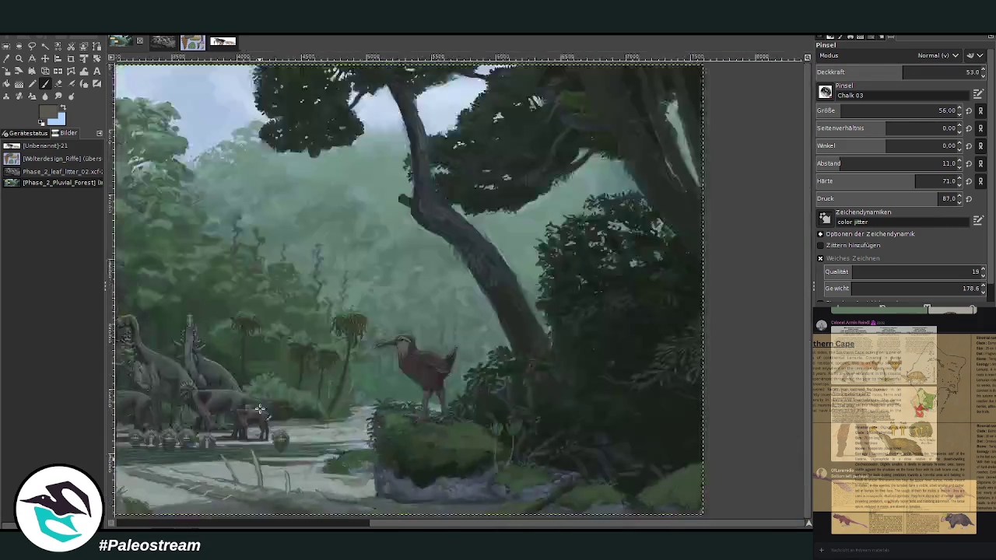
scroll(260, 408, down, 4)
scroll(260, 408, down, 2)
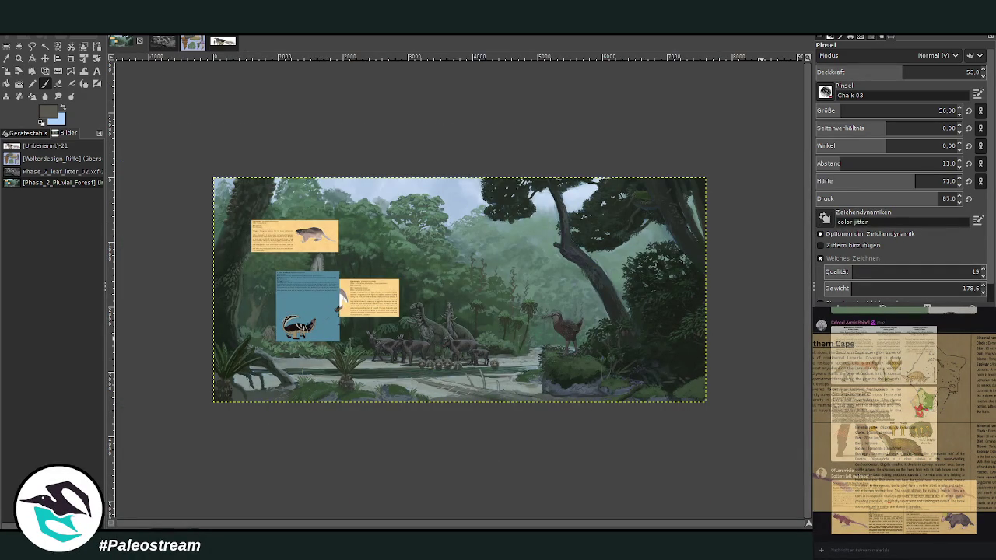
Zoom into the lower middle of the painting and review the shared reference images, including the Southern Cape sheet
key(z)
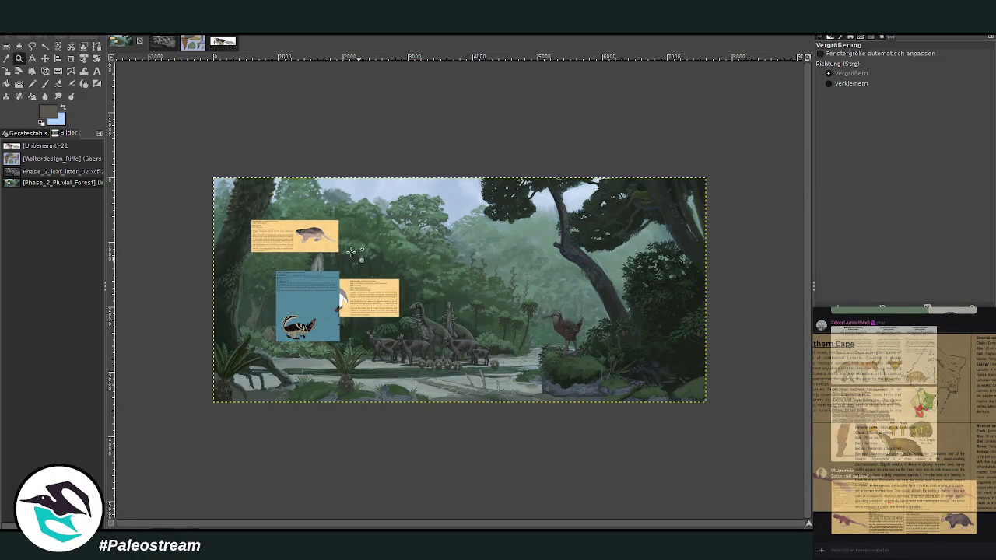
drag(359, 261, 557, 440)
mouse_move(358, 524)
mouse_down()
mouse_move(255, 527)
mouse_move(376, 527)
mouse_up()
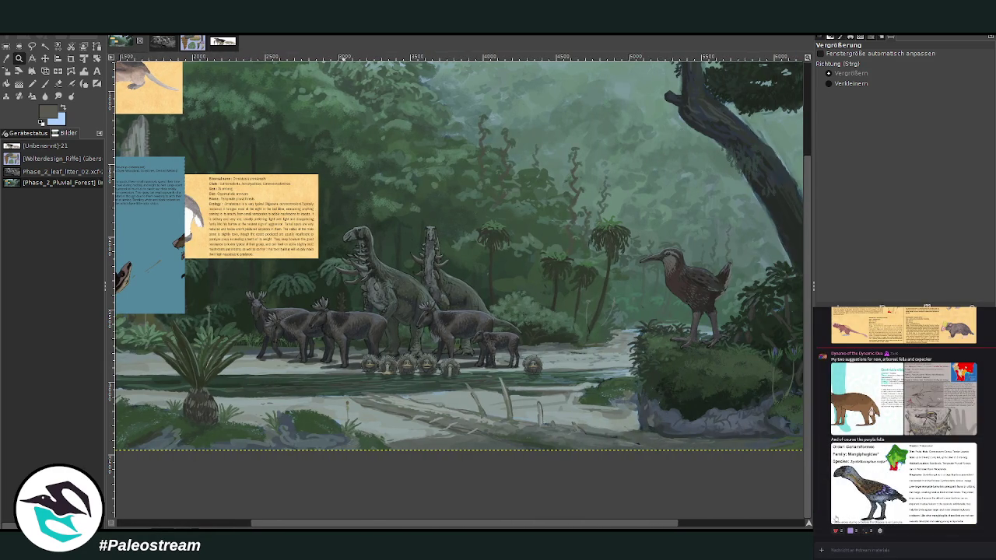
scroll(903, 420, up, 2)
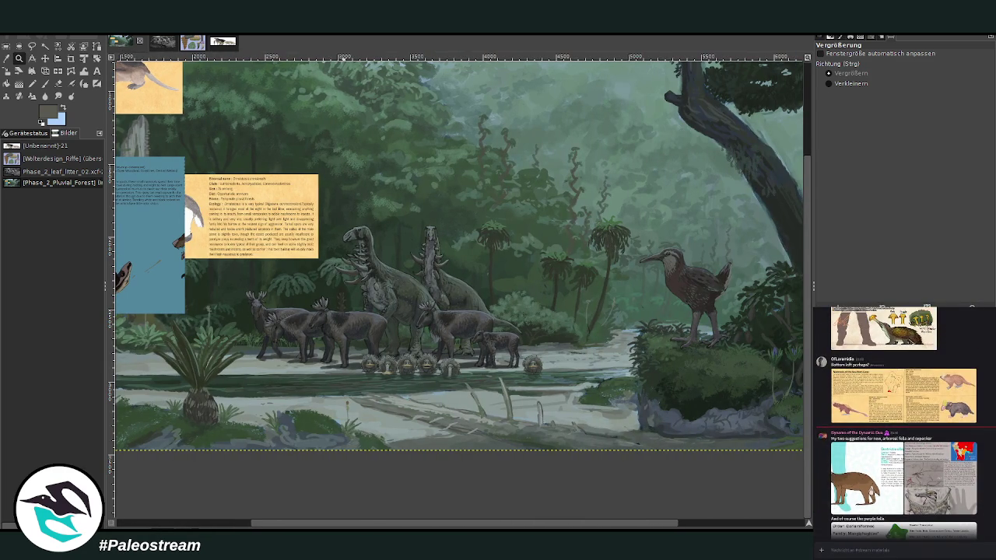
click(863, 476)
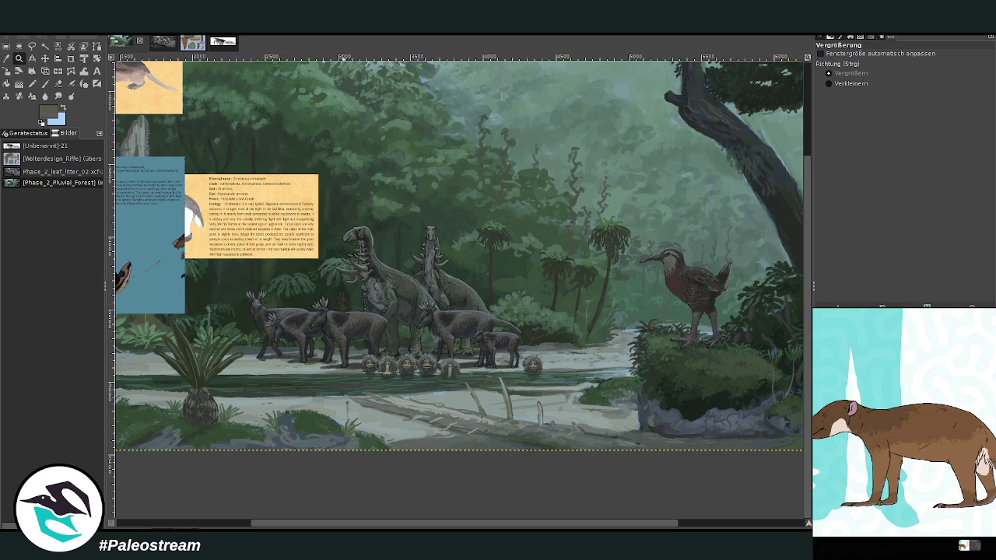
key(Escape)
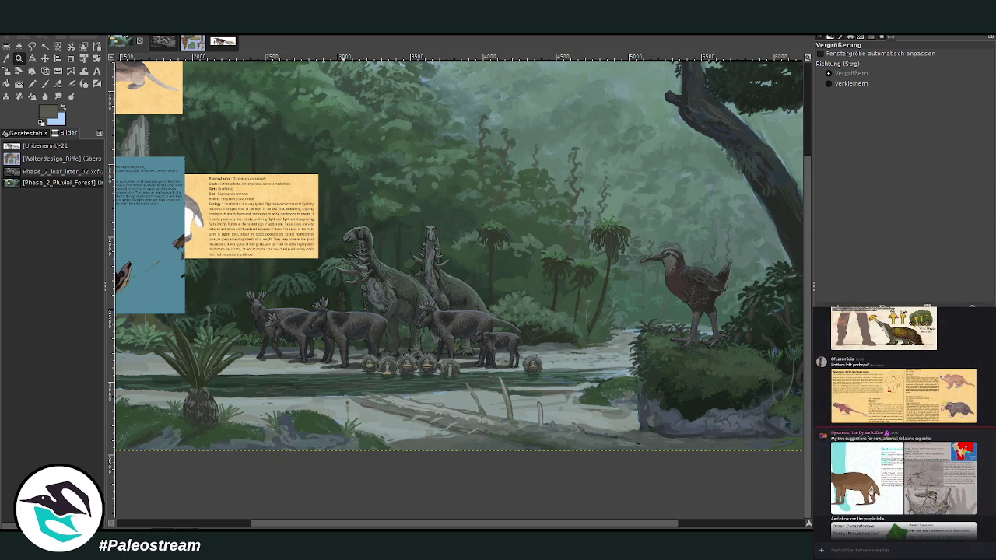
click(902, 396)
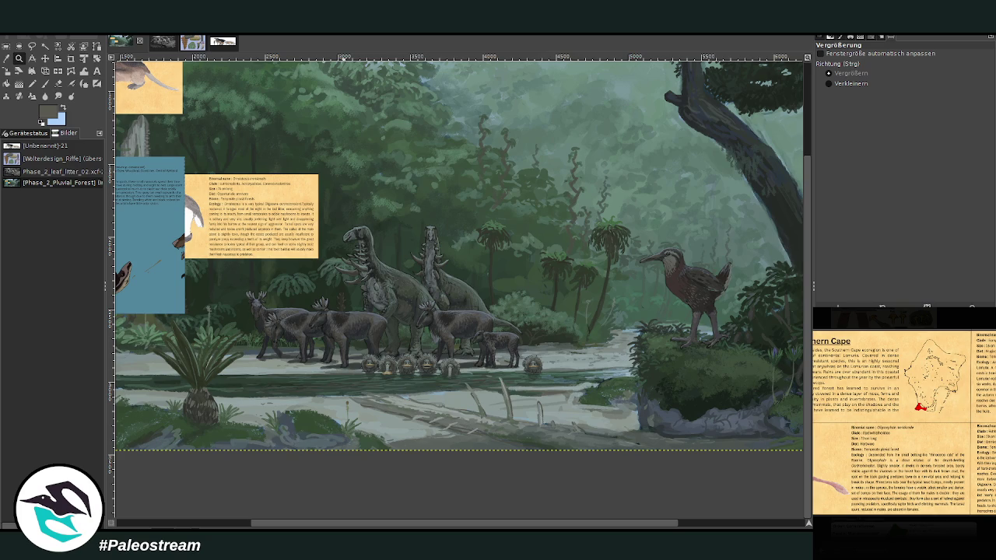
key(Escape)
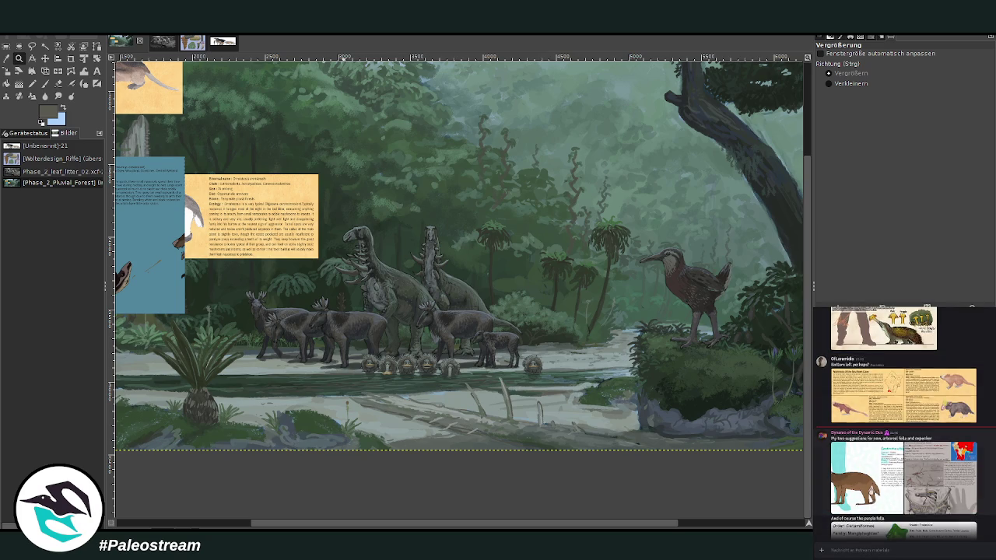
Paste the Southern Cape mammals infographic into the painting
scroll(903, 420, down, 2)
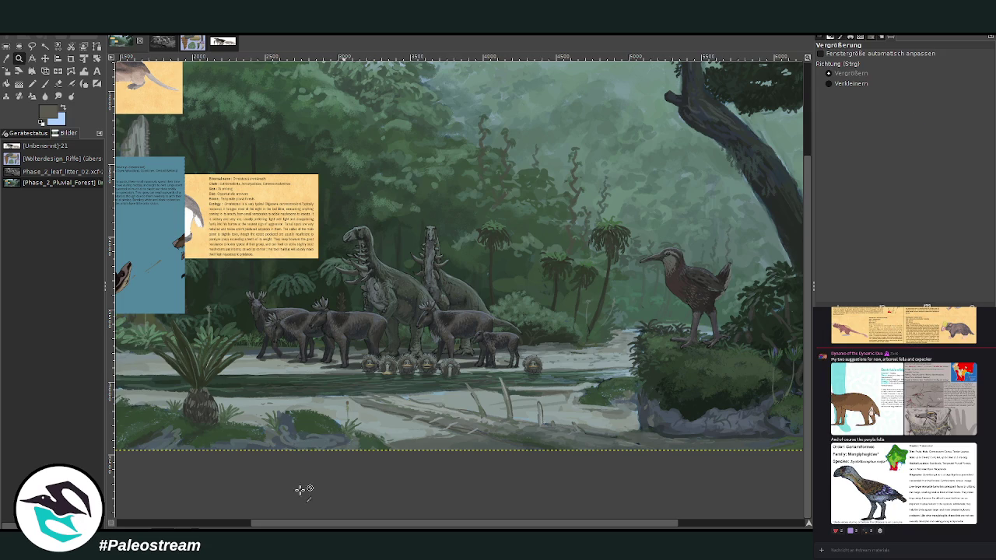
key(o)
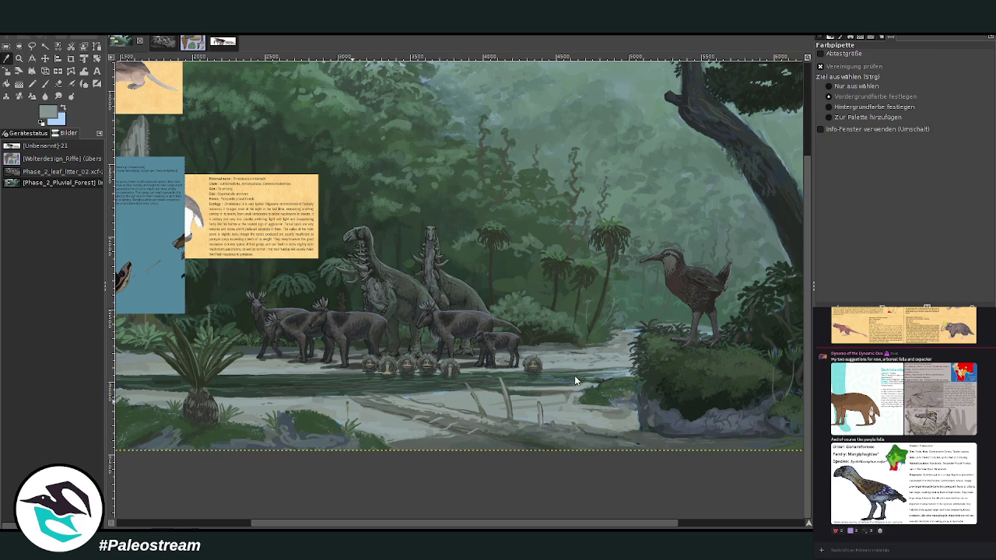
key(ctrl+z)
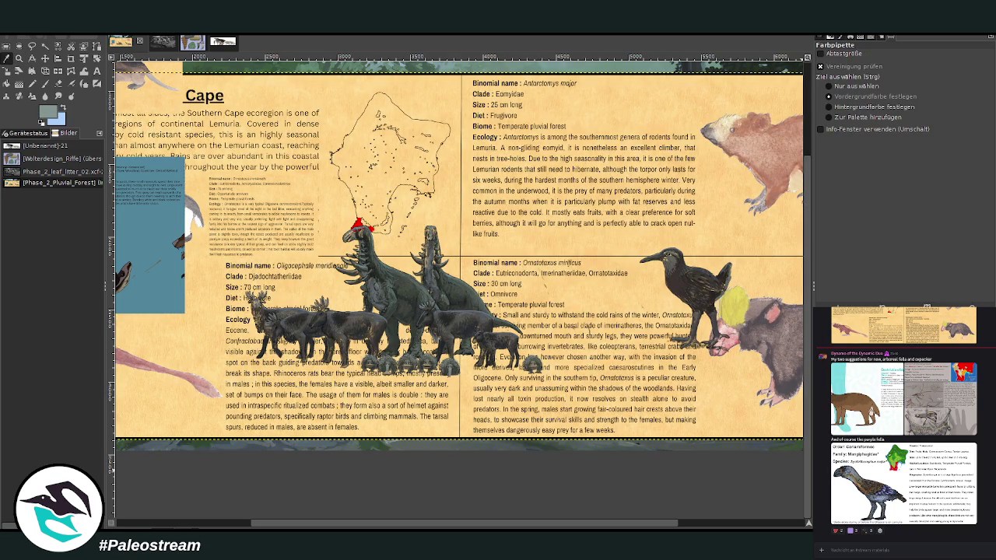
Shift the infographic layer about 390 px right and crop it to the Oligocephale card
click(56, 59)
click(44, 59)
drag(243, 326, 547, 301)
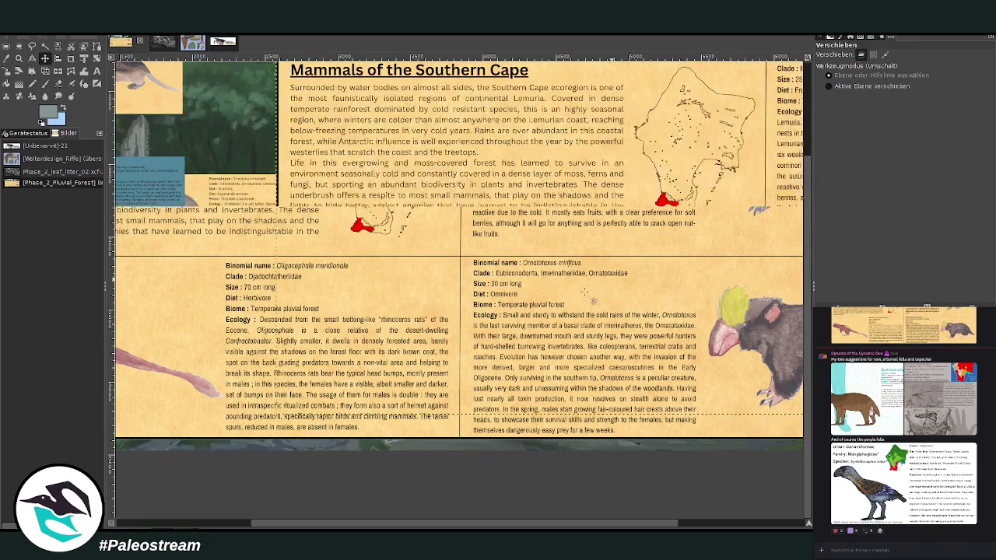
click(70, 58)
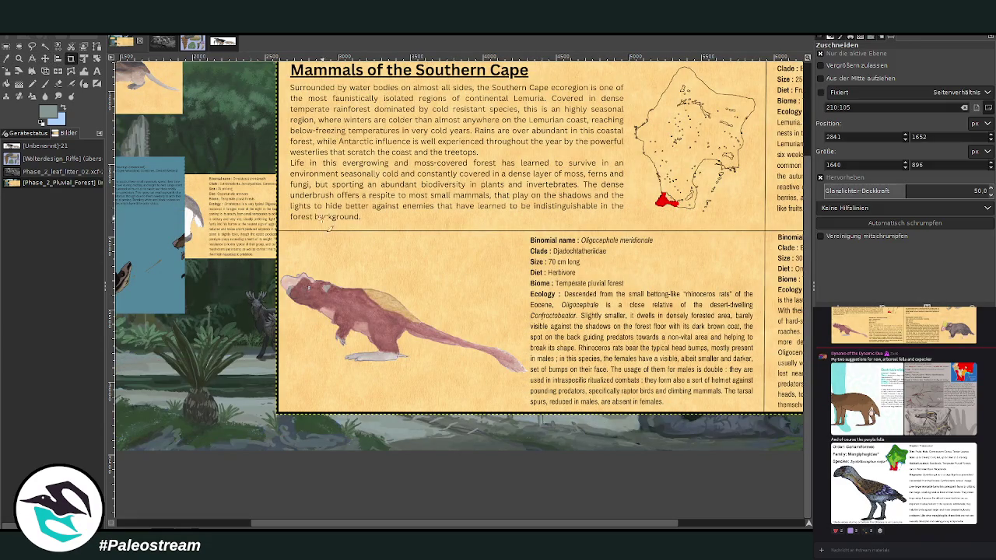
drag(280, 233, 762, 413)
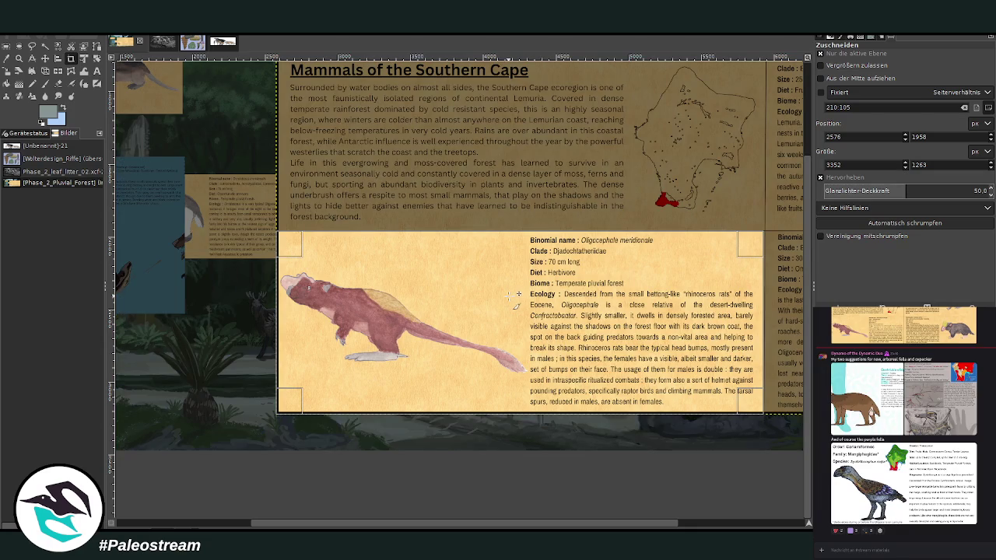
key(Return)
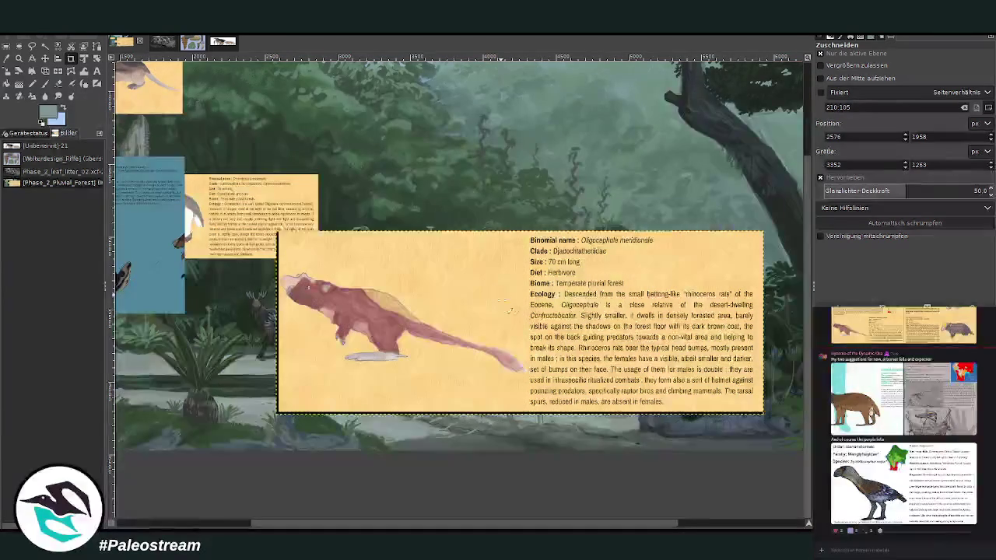
Scale the card down twice, first to 1624 × 612 and then to 1097 × 414
click(7, 71)
click(411, 278)
mouse_move(435, 280)
mouse_down()
mouse_move(392, 288)
mouse_move(553, 246)
mouse_up()
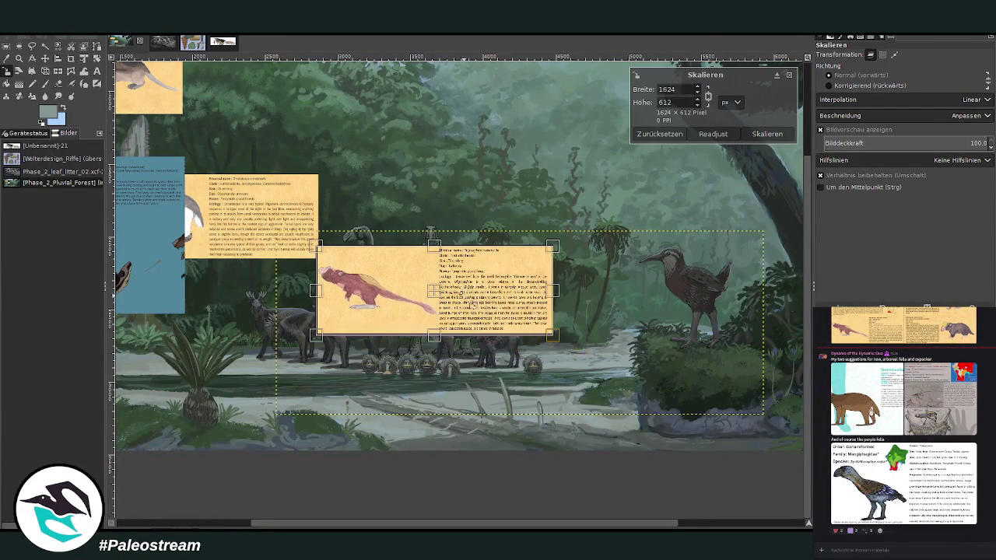
click(785, 135)
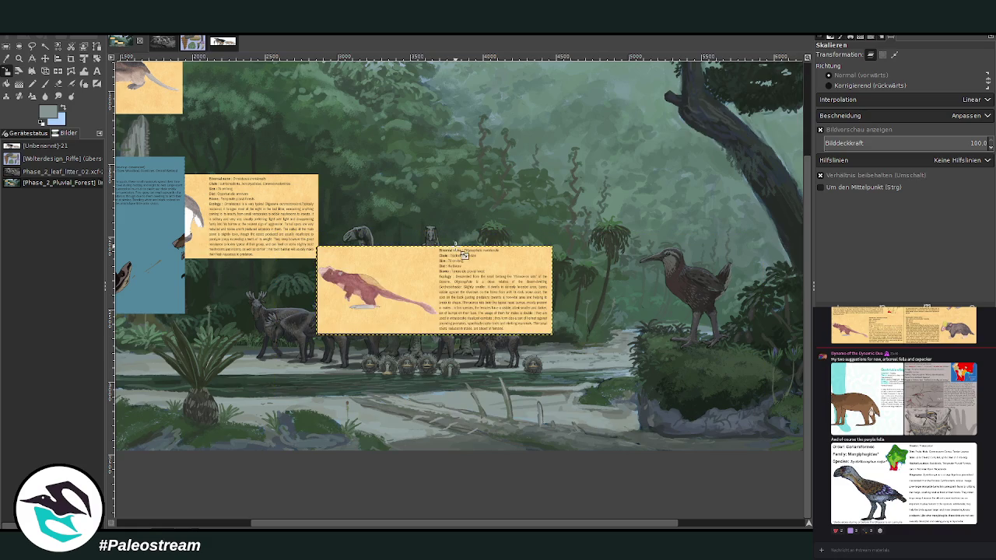
click(20, 58)
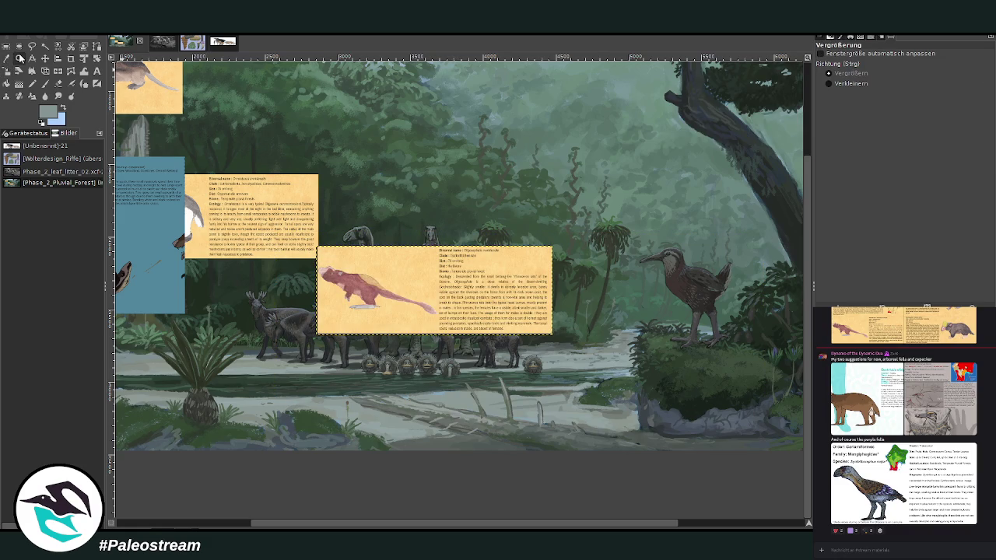
drag(261, 235, 694, 406)
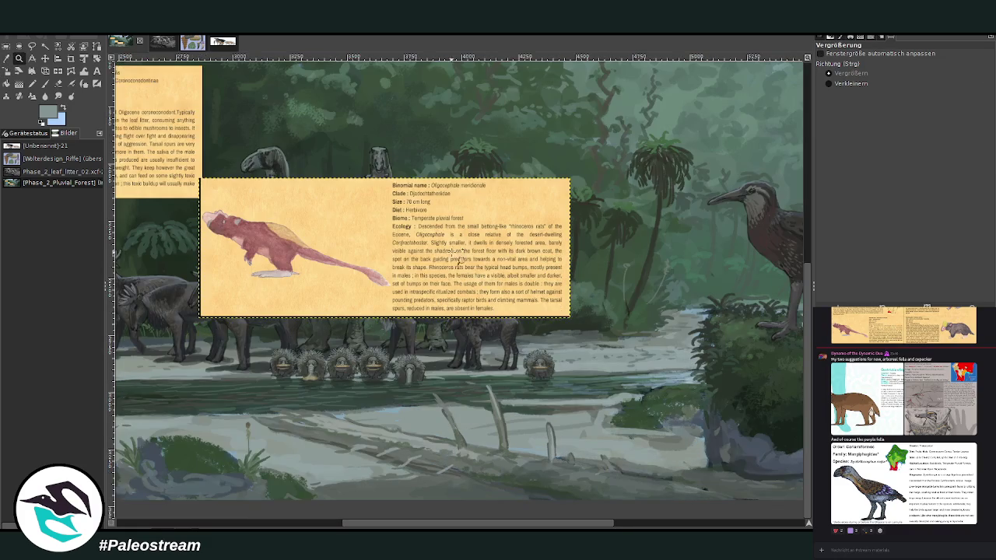
drag(211, 148, 680, 462)
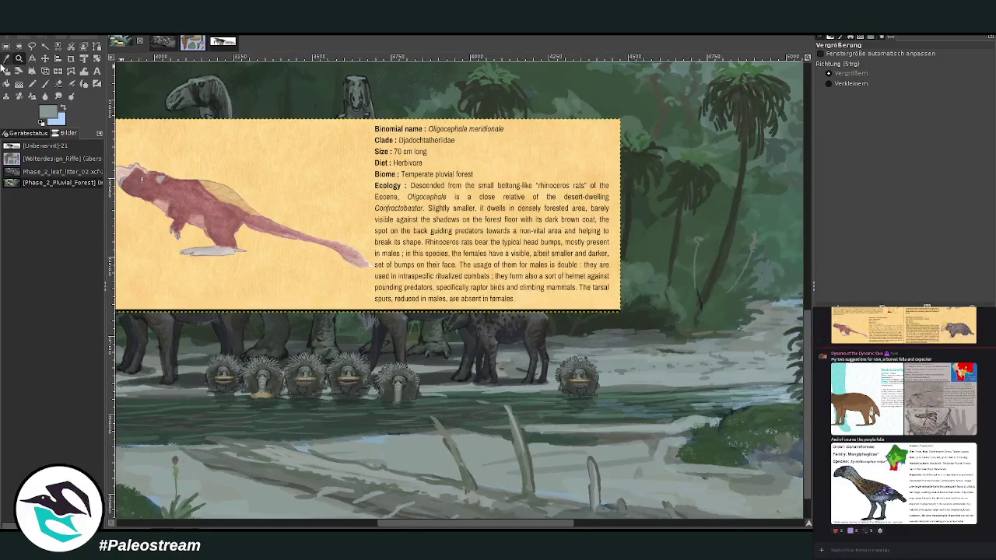
click(7, 71)
click(272, 195)
mouse_move(278, 189)
mouse_down()
mouse_move(467, 267)
mouse_move(676, 257)
mouse_up()
click(762, 134)
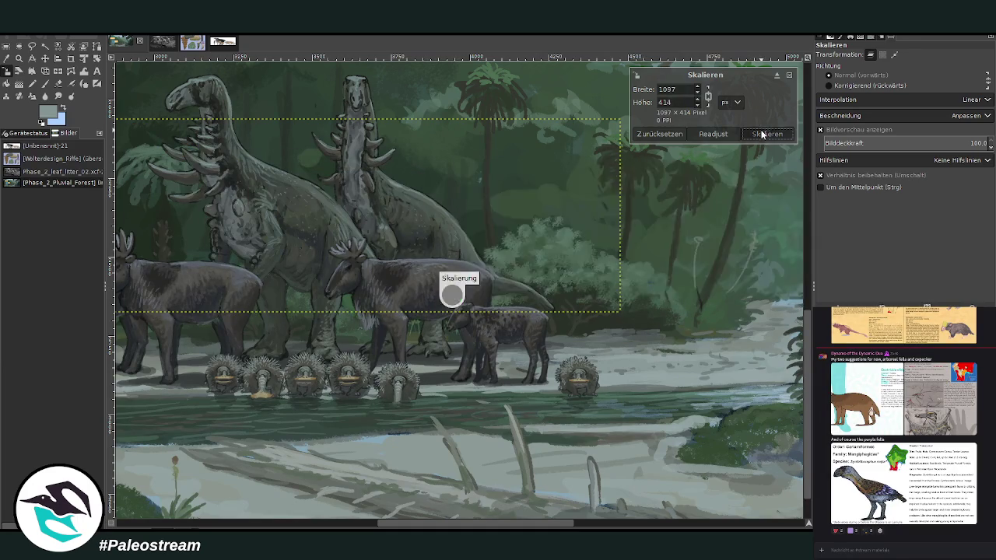
Inspect the card and herd up close, then move the card about 280 px right above the stream
scroll(459, 288, right, 5)
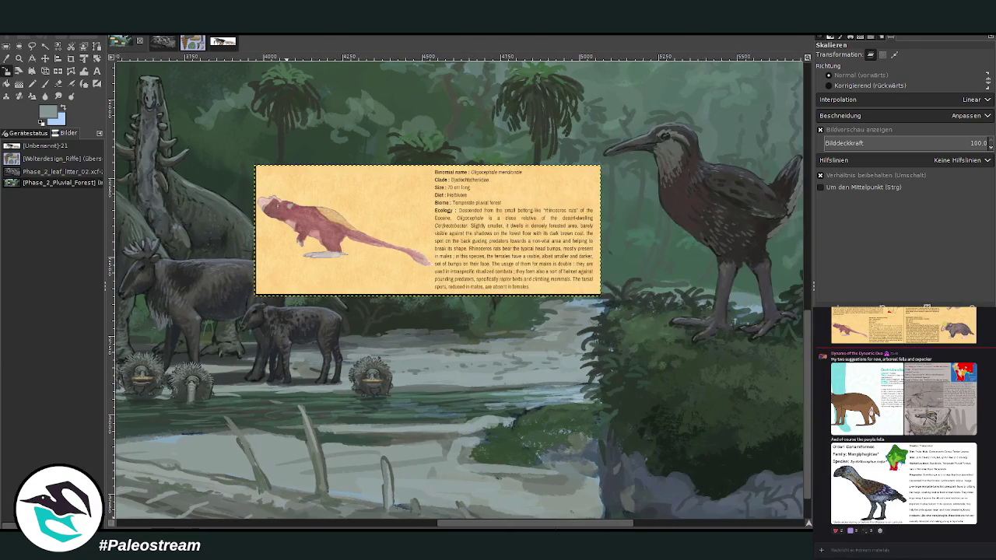
click(20, 58)
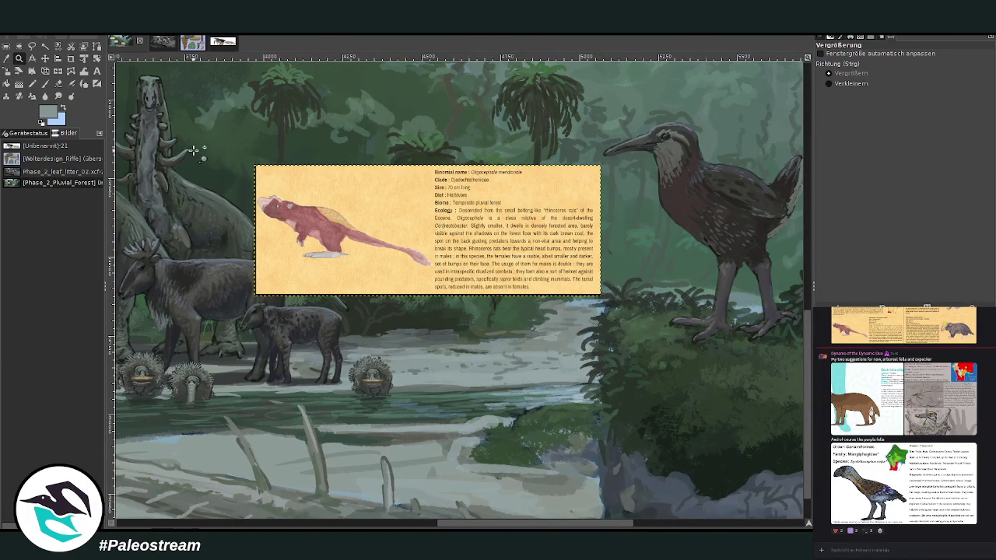
drag(197, 151, 601, 476)
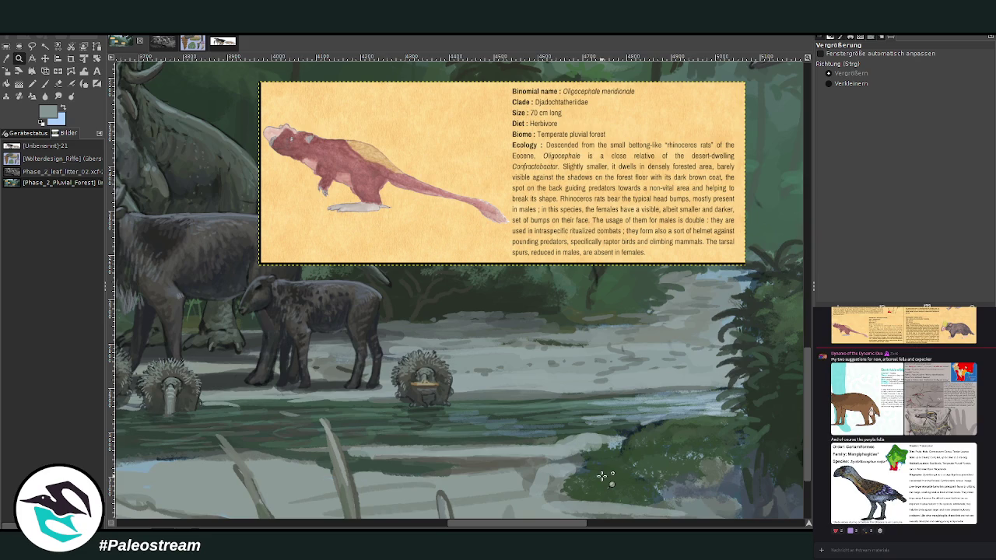
drag(504, 525, 436, 525)
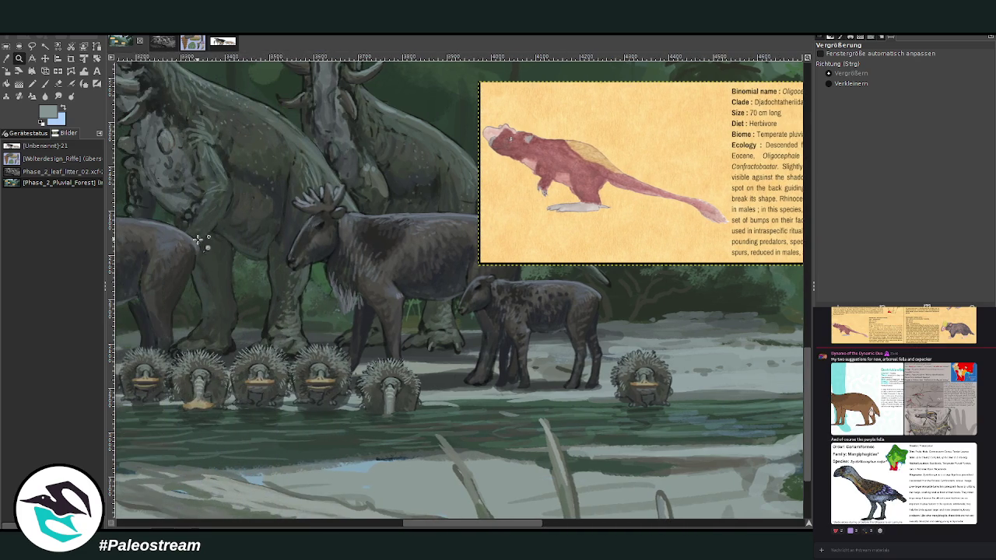
drag(402, 523, 372, 527)
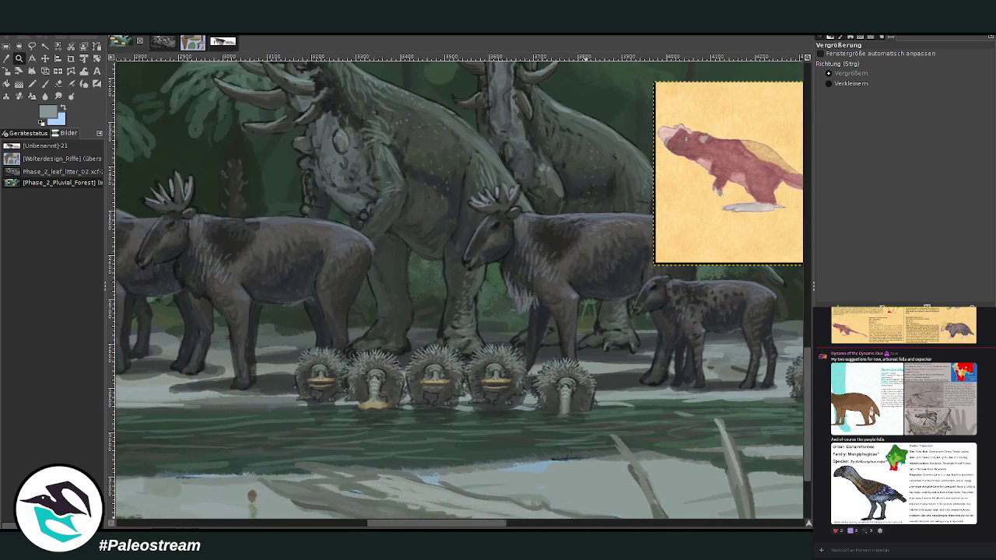
scroll(808, 412, up, 3)
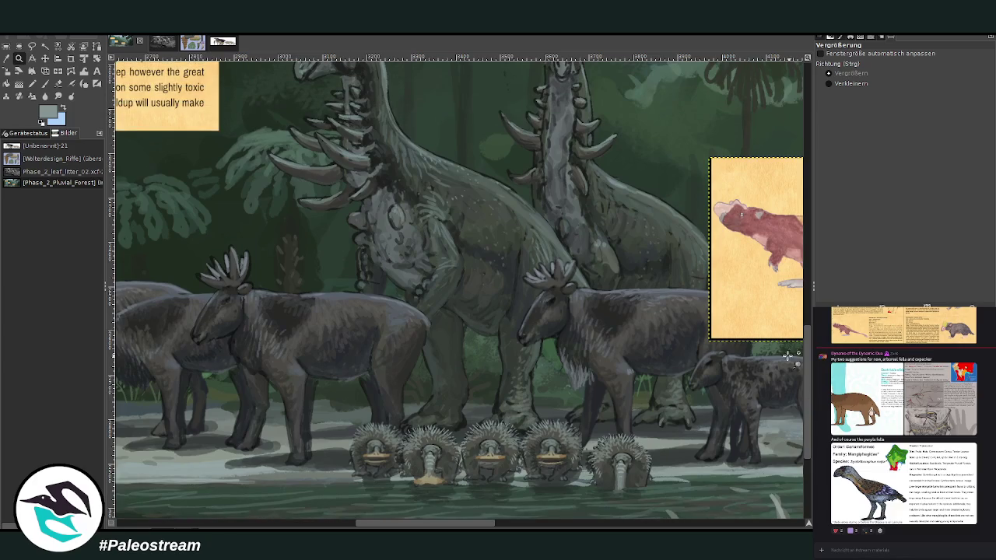
scroll(807, 404, up, 1)
drag(381, 527, 418, 512)
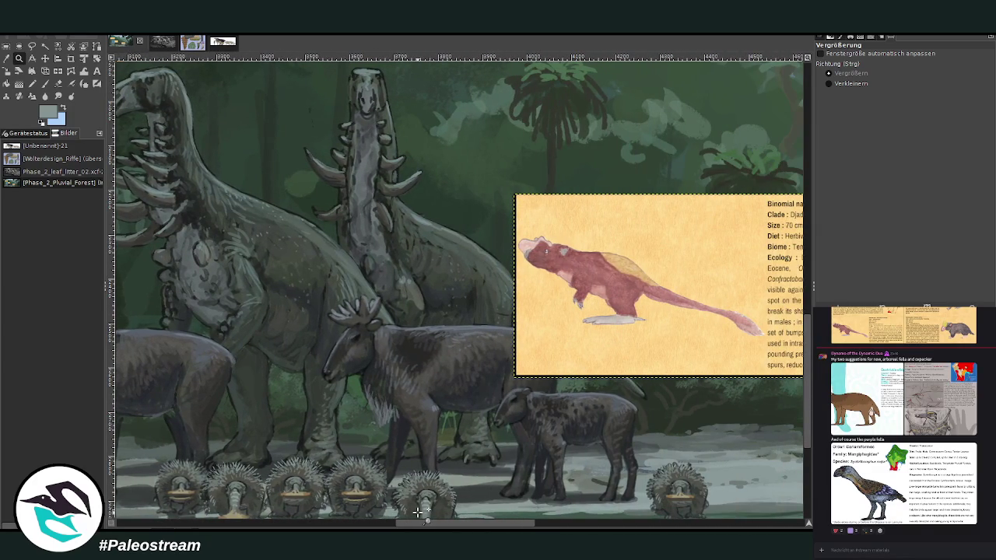
scroll(543, 491, right, 5)
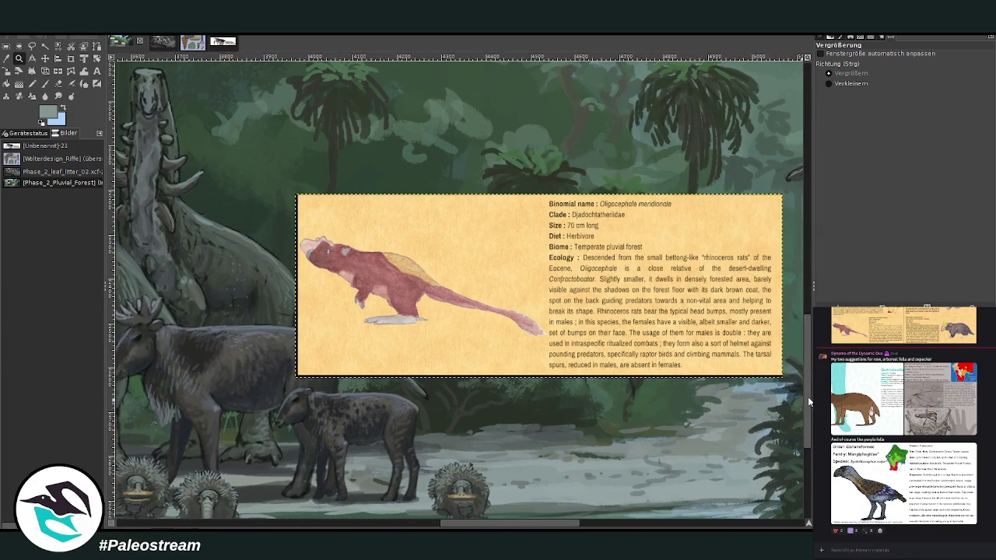
scroll(809, 402, down, 3)
scroll(638, 498, left, 3)
scroll(638, 498, left, 7)
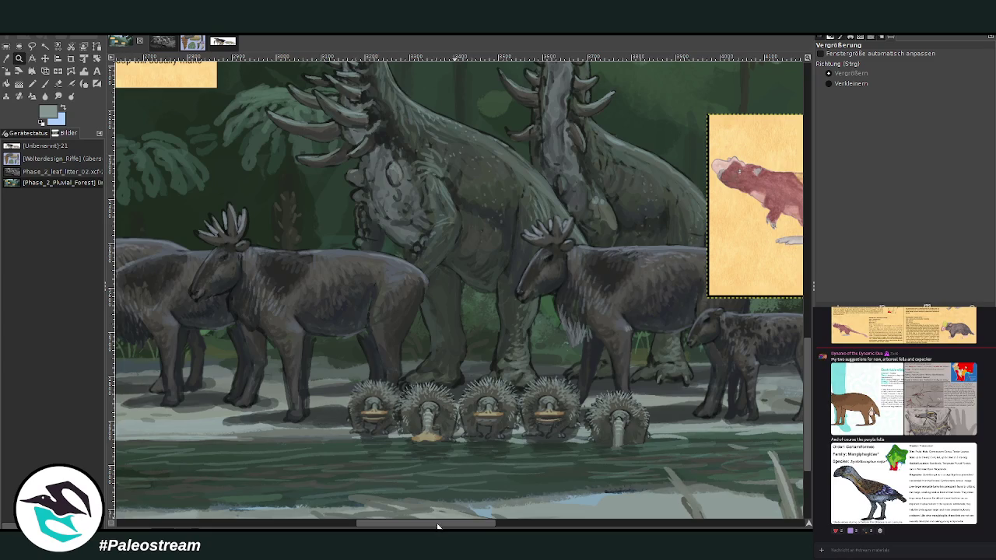
drag(438, 528, 540, 528)
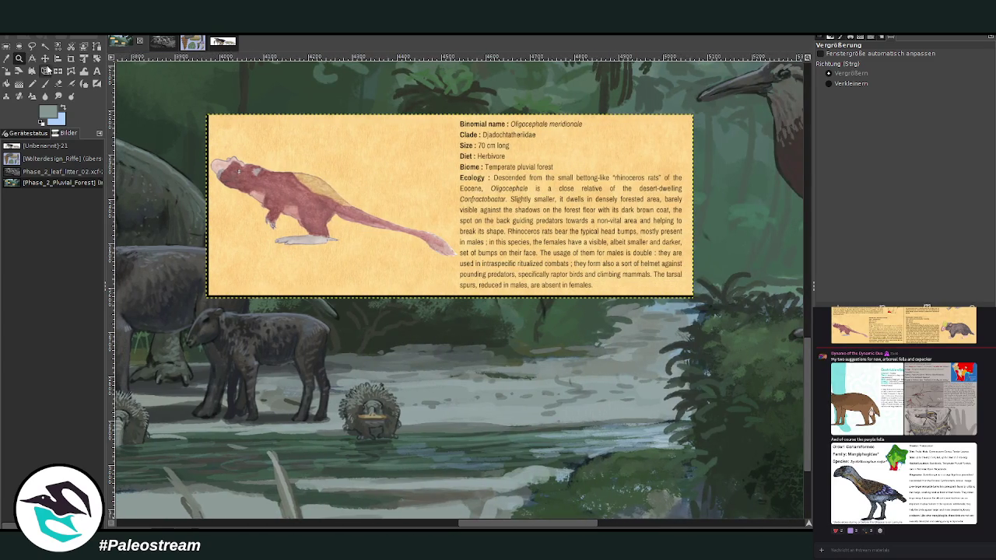
click(45, 59)
drag(307, 179, 527, 175)
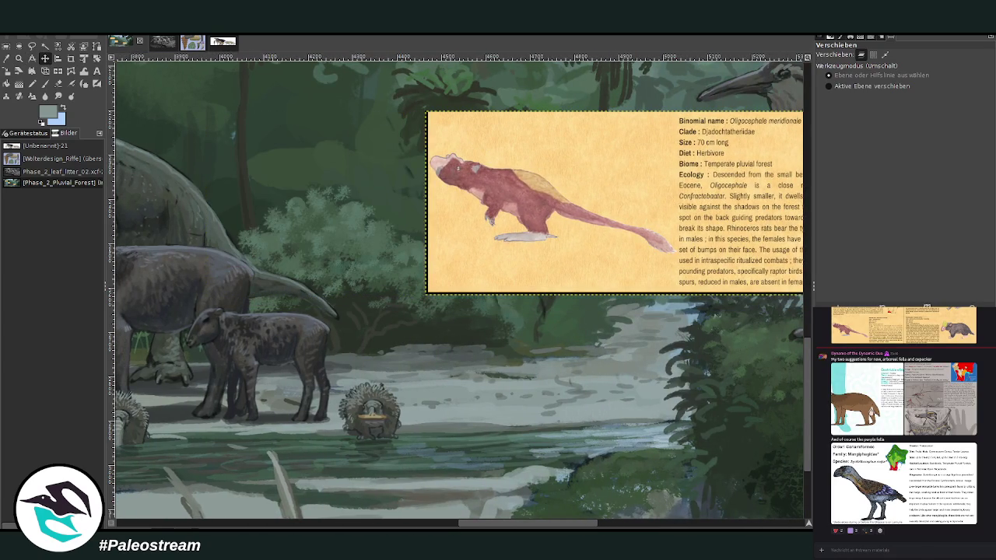
Sample black, select the foreground animals layer, and set the brush to size 29, opacity 73.8
key(o)
click(214, 383)
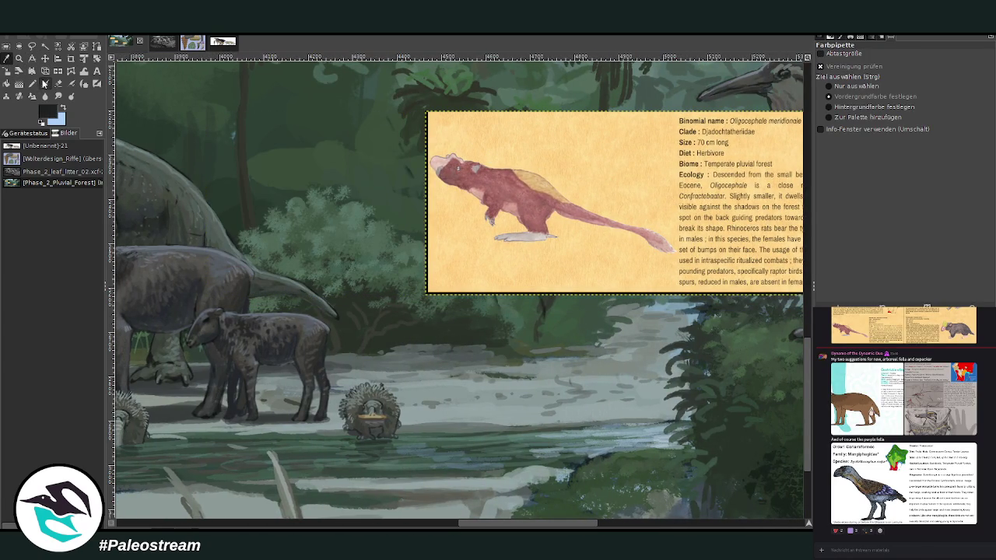
click(44, 82)
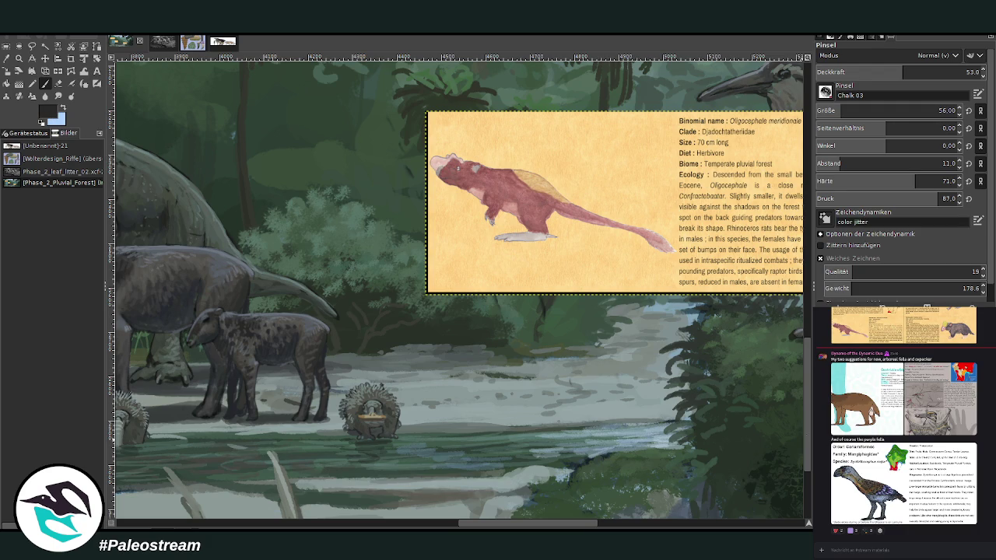
key(Page_Down)
key(Page_Down)
drag(833, 112, 827, 111)
click(916, 72)
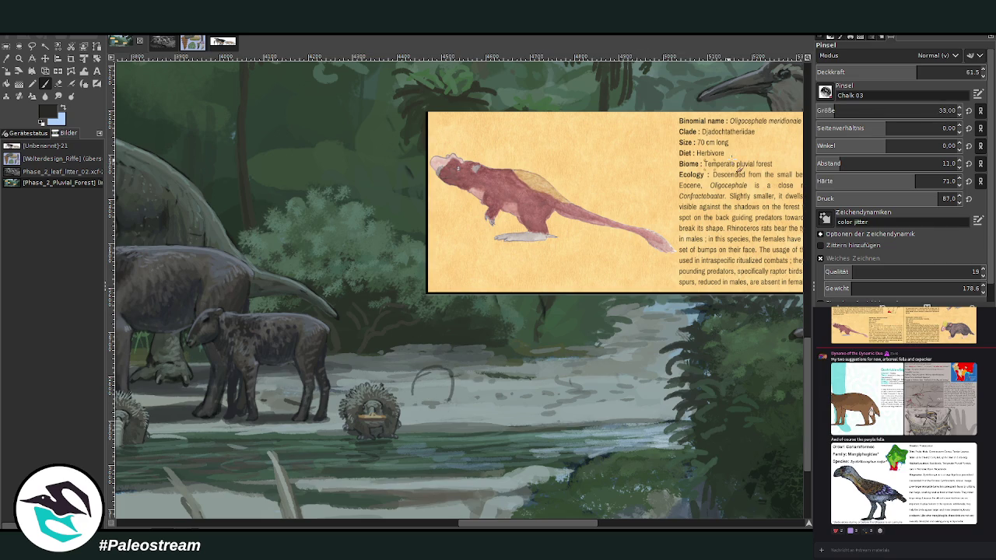
drag(916, 72, 937, 71)
drag(955, 111, 938, 111)
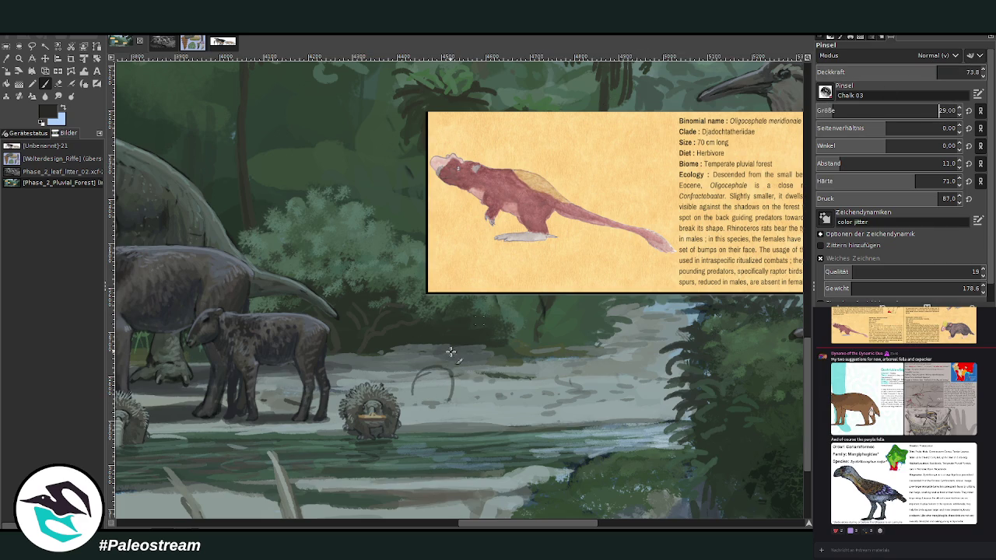
Sketch the crouching creature's oval body, its right side and the start of its tail
mouse_move(428, 364)
mouse_down()
mouse_move(451, 405)
mouse_move(445, 427)
mouse_move(411, 395)
mouse_move(434, 414)
mouse_move(417, 414)
mouse_move(433, 349)
mouse_move(455, 365)
mouse_move(444, 378)
mouse_move(492, 398)
mouse_move(475, 394)
mouse_move(482, 391)
mouse_up()
drag(448, 356, 426, 360)
drag(499, 394, 495, 418)
drag(493, 378, 497, 414)
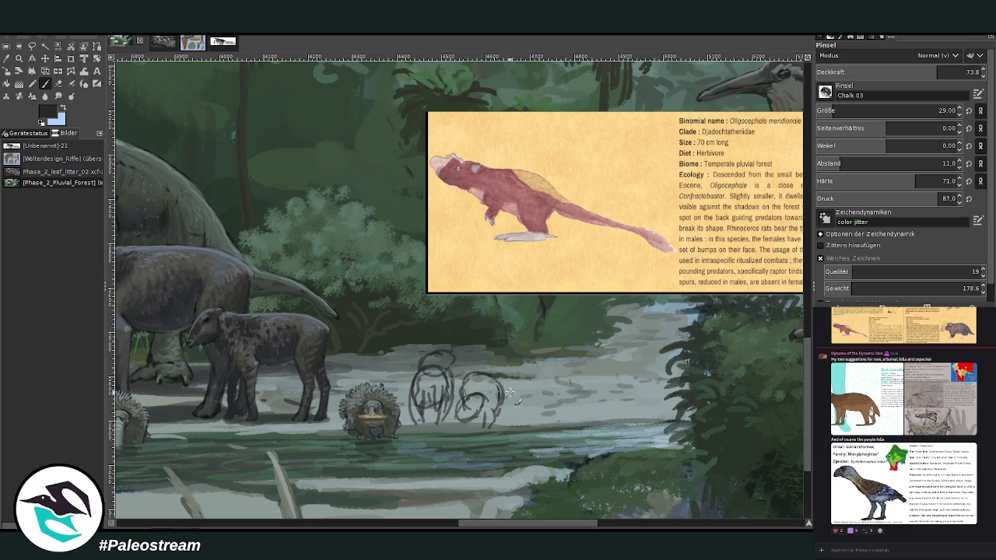
mouse_move(506, 391)
mouse_down()
mouse_move(545, 390)
mouse_move(552, 402)
mouse_move(511, 396)
mouse_up()
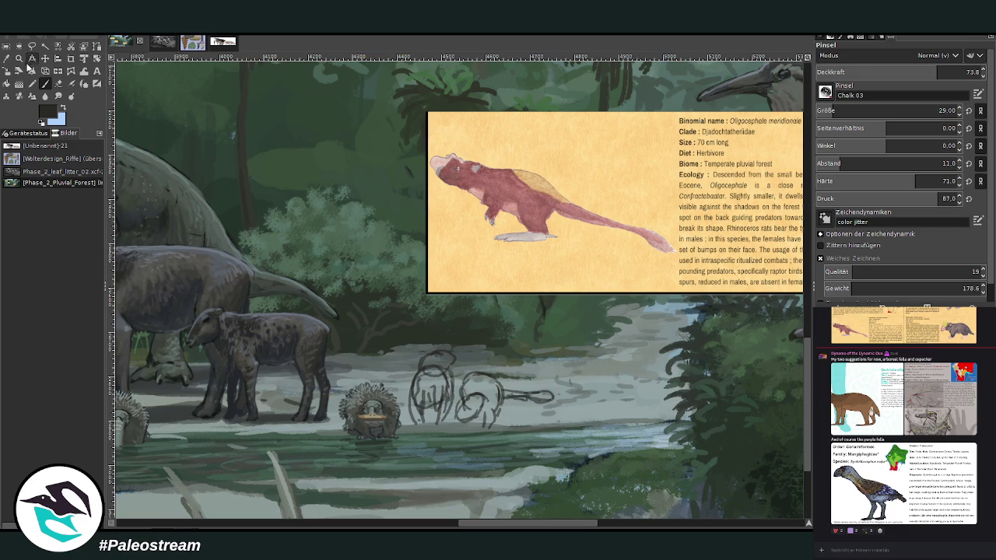
Zoom in and erase the thick tail stroke down to a thin outline
key(z)
drag(309, 131, 675, 461)
key(shift+e)
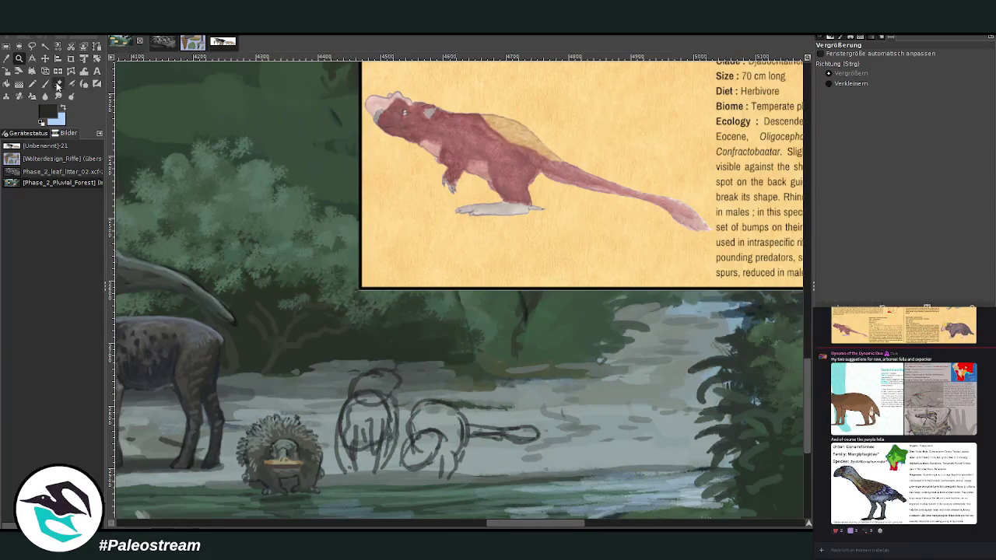
drag(526, 427, 479, 433)
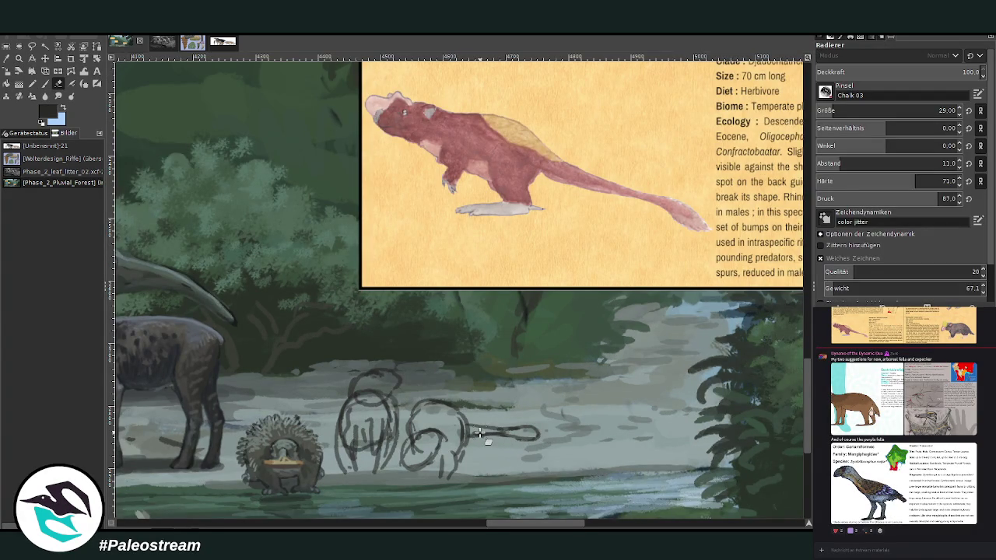
key(p)
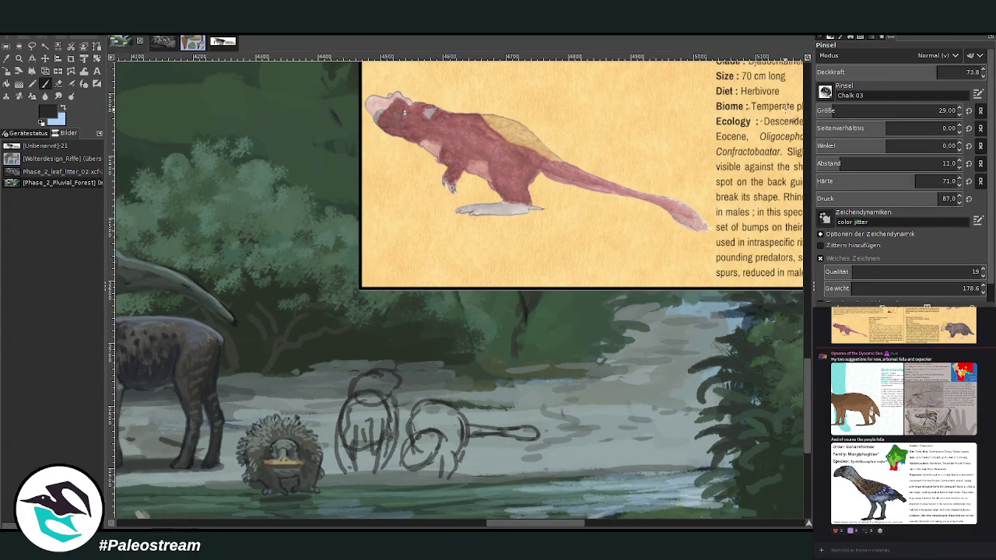
At brush size 20, sketch the head, jaw, body loops, and the standing figure's sides and legs
click(835, 111)
drag(389, 385, 405, 367)
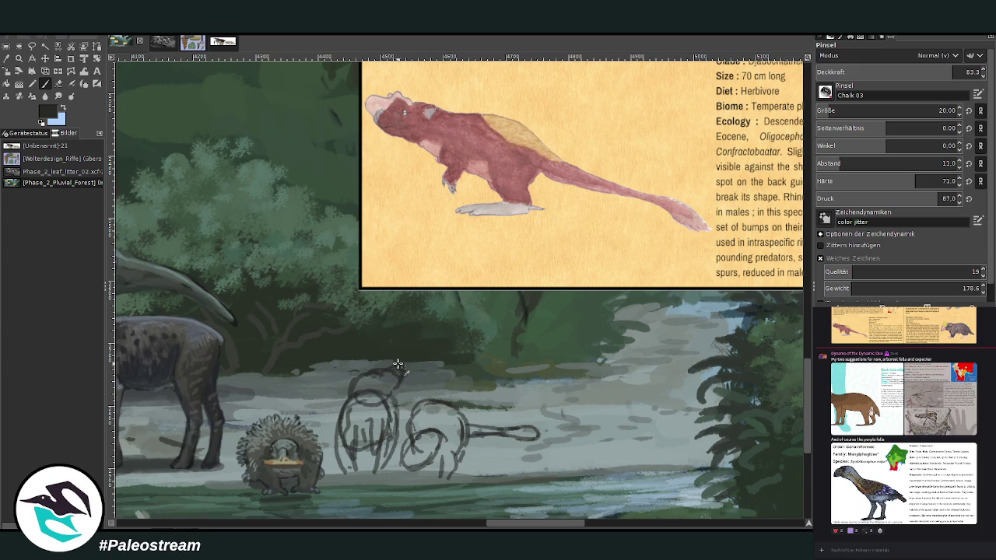
drag(404, 448, 424, 437)
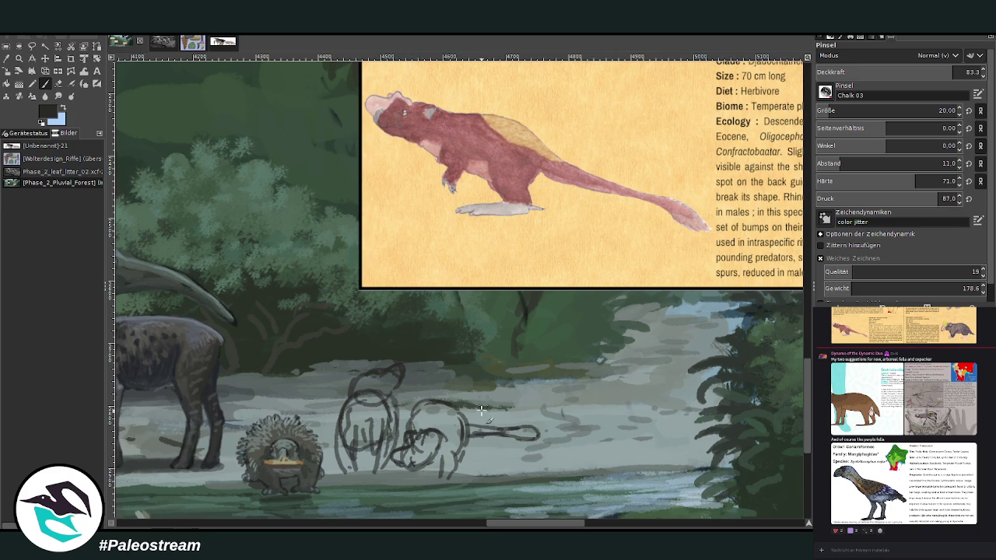
mouse_move(402, 465)
mouse_down()
mouse_move(437, 442)
mouse_move(446, 481)
mouse_up()
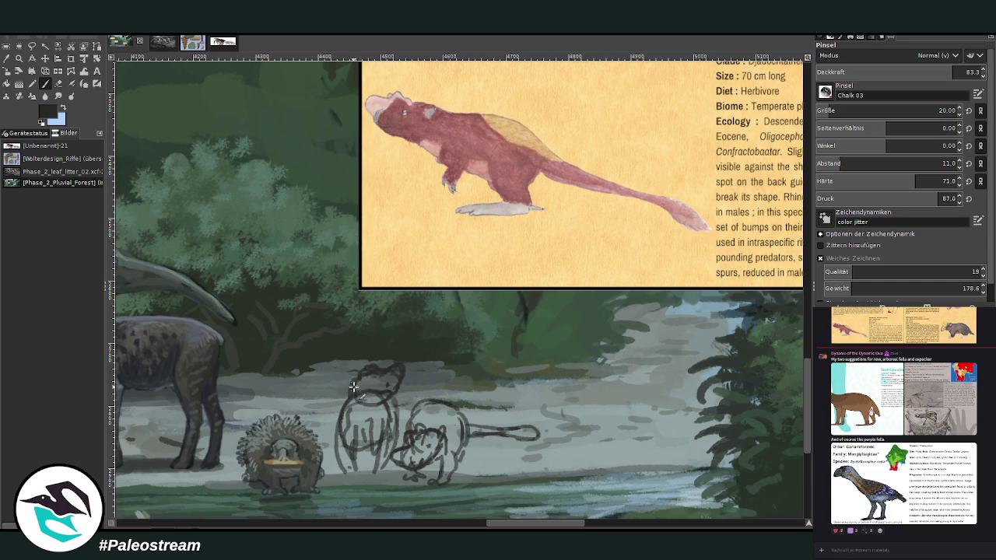
drag(354, 404, 353, 425)
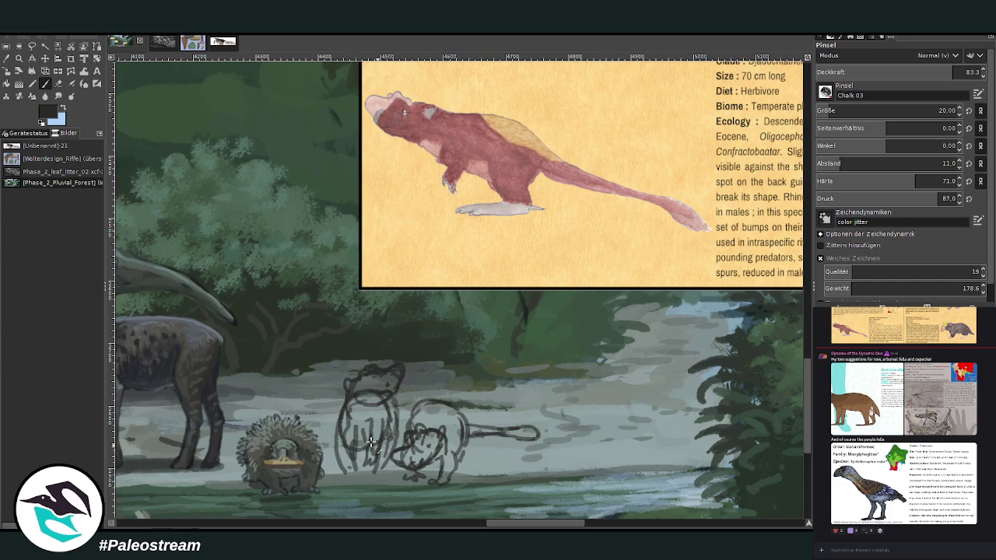
drag(369, 460, 377, 475)
mouse_move(383, 467)
mouse_down()
mouse_move(381, 452)
mouse_move(343, 470)
mouse_move(341, 457)
mouse_up()
mouse_move(401, 427)
mouse_down()
mouse_move(383, 438)
mouse_move(390, 405)
mouse_move(393, 458)
mouse_up()
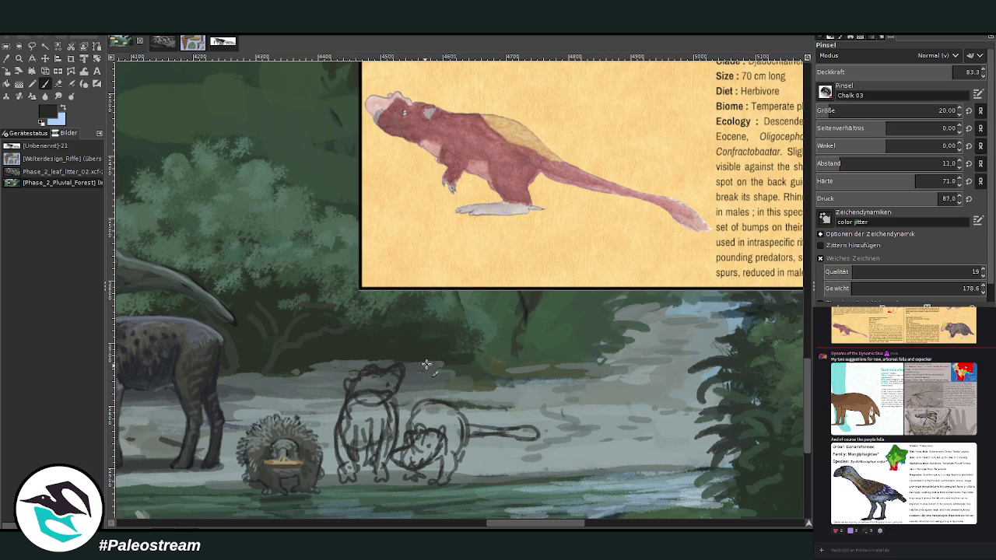
drag(401, 422, 405, 433)
click(7, 58)
Sample the card rodent's reddish-brown and fill both sketches at brush size 50, then the legs at 35
click(464, 127)
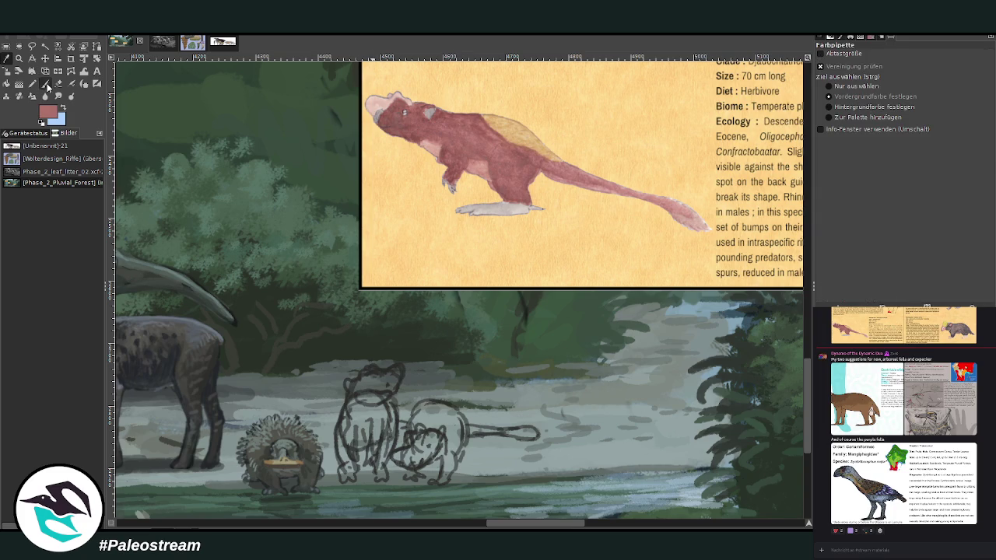
click(45, 84)
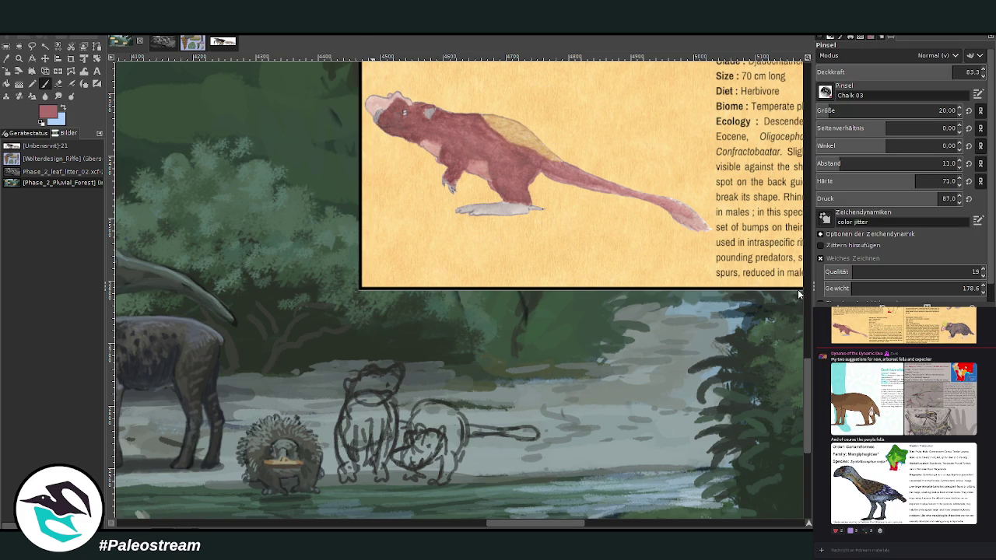
click(895, 111)
mouse_move(431, 418)
mouse_down()
mouse_move(445, 413)
mouse_move(463, 425)
mouse_move(437, 418)
mouse_move(458, 451)
mouse_up()
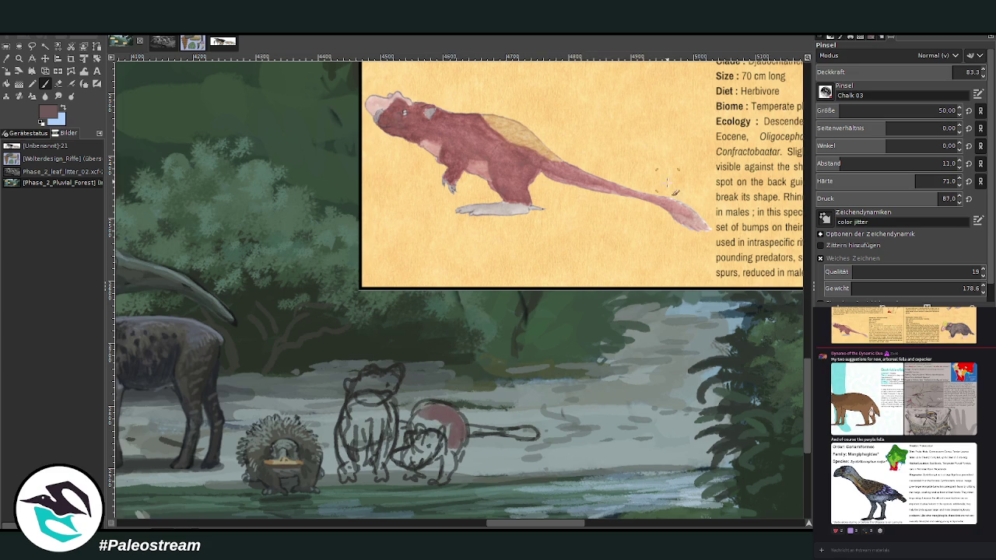
drag(382, 424, 379, 423)
drag(389, 399, 350, 426)
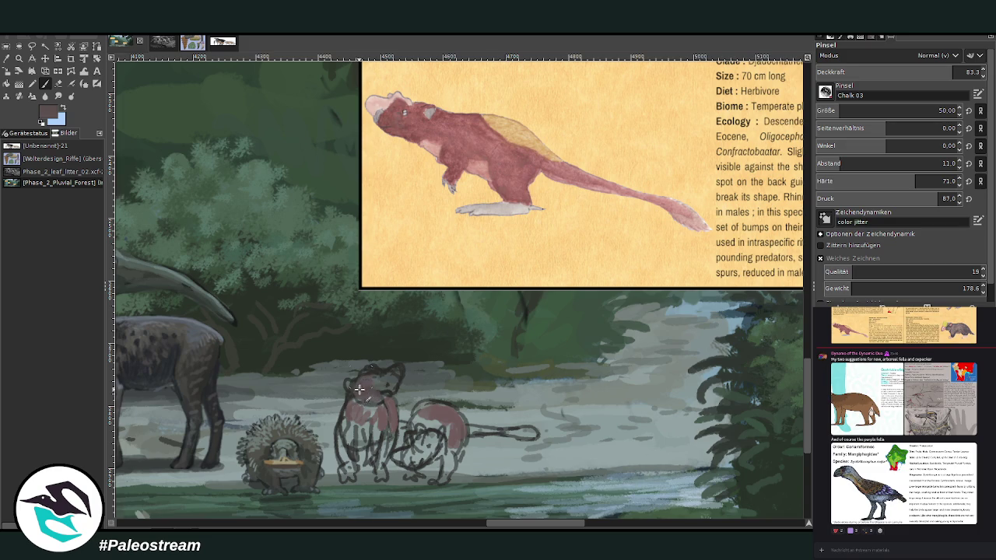
mouse_move(418, 454)
mouse_down()
mouse_move(435, 444)
mouse_move(442, 453)
mouse_move(472, 430)
mouse_move(506, 433)
mouse_up()
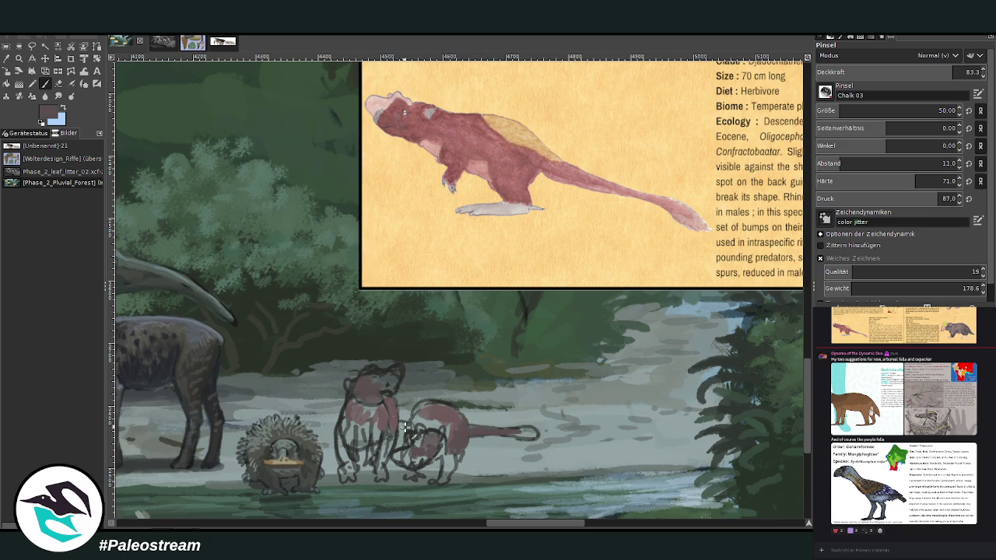
mouse_move(370, 416)
mouse_down()
mouse_move(380, 426)
mouse_move(391, 420)
mouse_move(347, 431)
mouse_move(360, 406)
mouse_move(370, 426)
mouse_move(361, 392)
mouse_move(349, 403)
mouse_up()
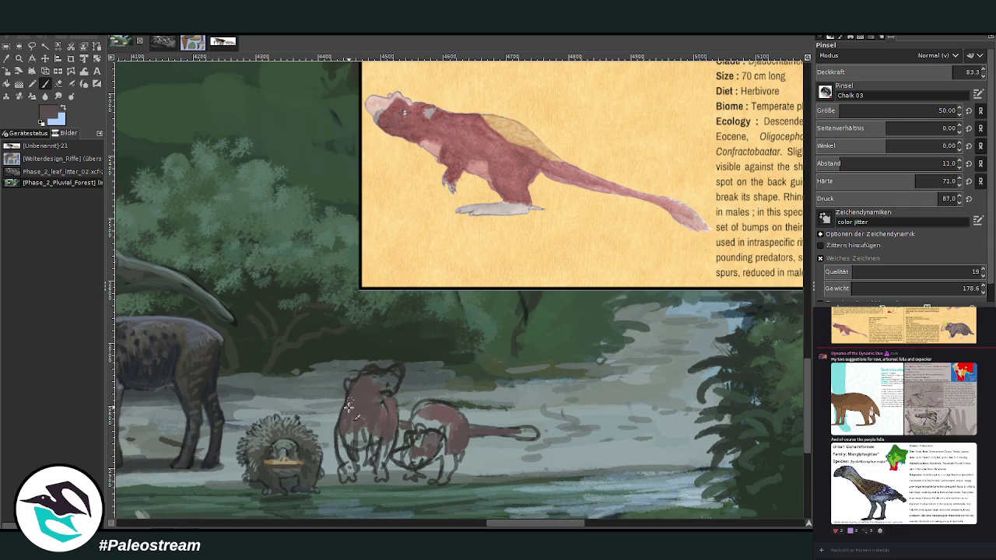
mouse_move(445, 447)
mouse_down()
mouse_move(446, 483)
mouse_move(446, 440)
mouse_move(435, 456)
mouse_move(368, 431)
mouse_move(354, 442)
mouse_move(372, 435)
mouse_up()
key(bracketleft)
key(bracketleft)
key(bracketleft)
mouse_move(379, 459)
mouse_down()
mouse_move(383, 447)
mouse_move(343, 460)
mouse_up()
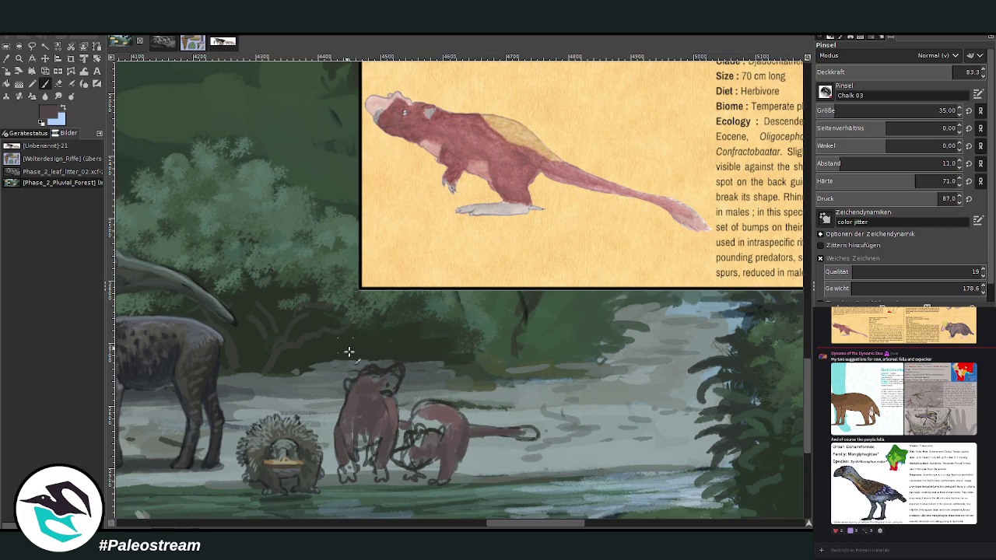
Sample brownish-pink and paint light patches on the crouching animal and head top at size 14
key(o)
click(444, 411)
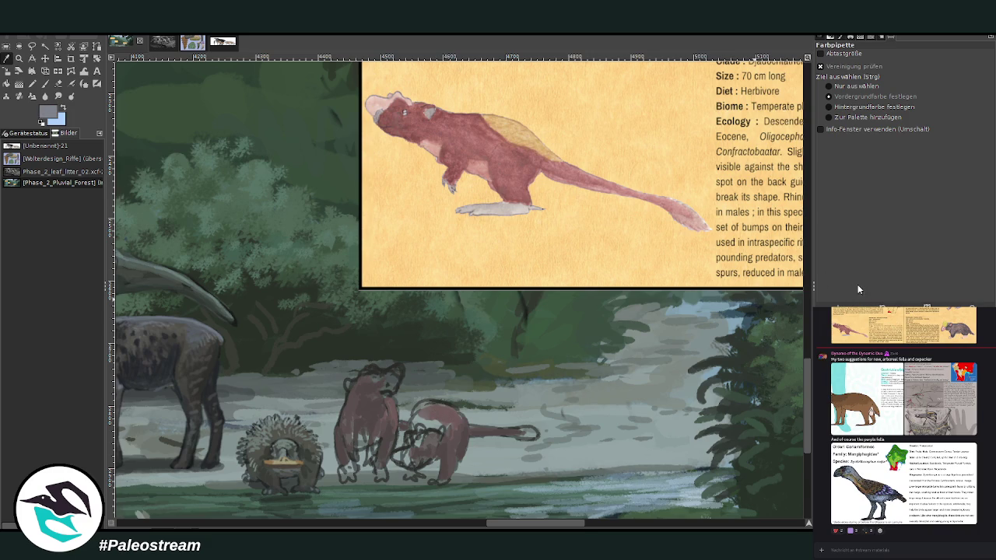
click(45, 83)
mouse_move(432, 421)
mouse_down()
mouse_move(429, 405)
mouse_move(498, 432)
mouse_move(531, 430)
mouse_up()
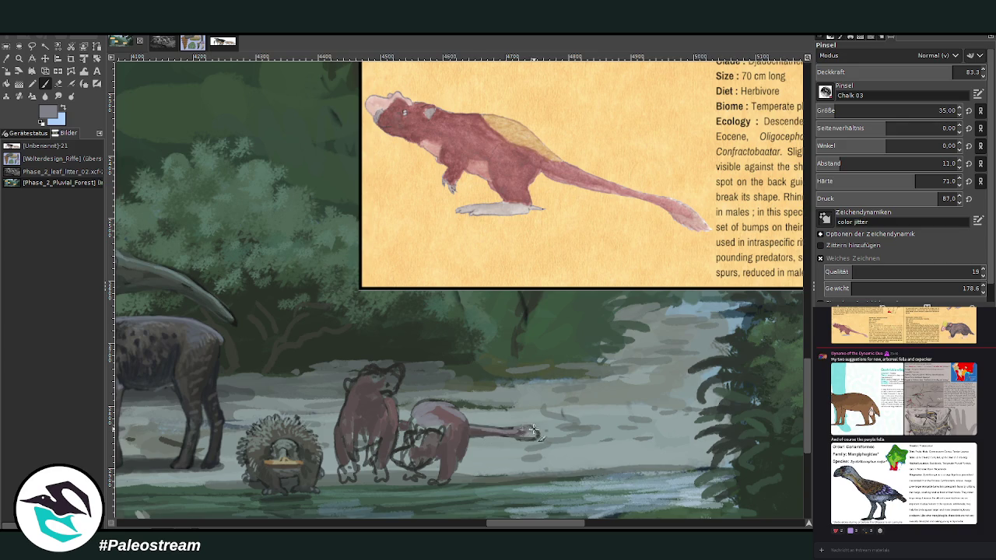
click(939, 110)
text(14)
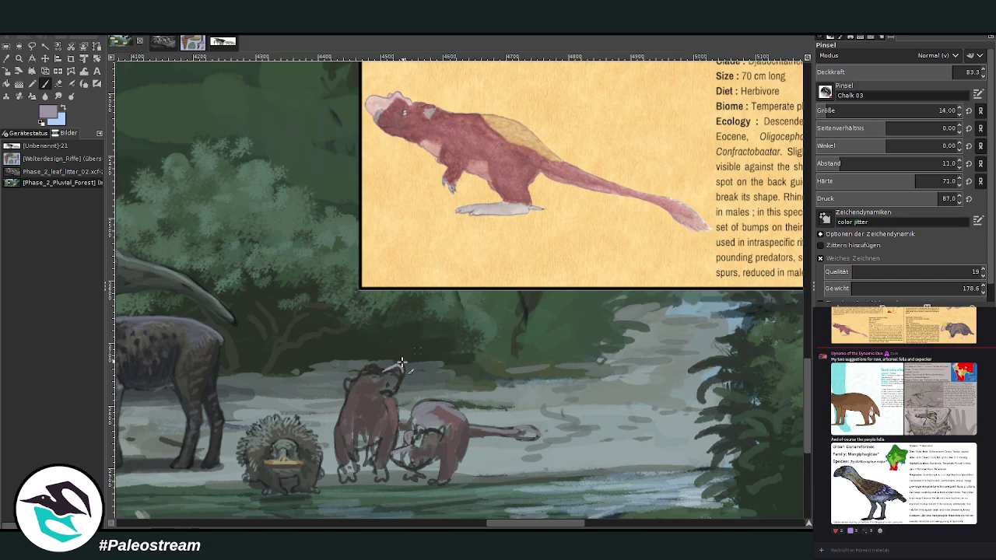
drag(379, 371, 357, 369)
Sample a lighter tone to repaint the tail tip rounder, and darken the head and shoulder edge
ctrl+click(743, 245)
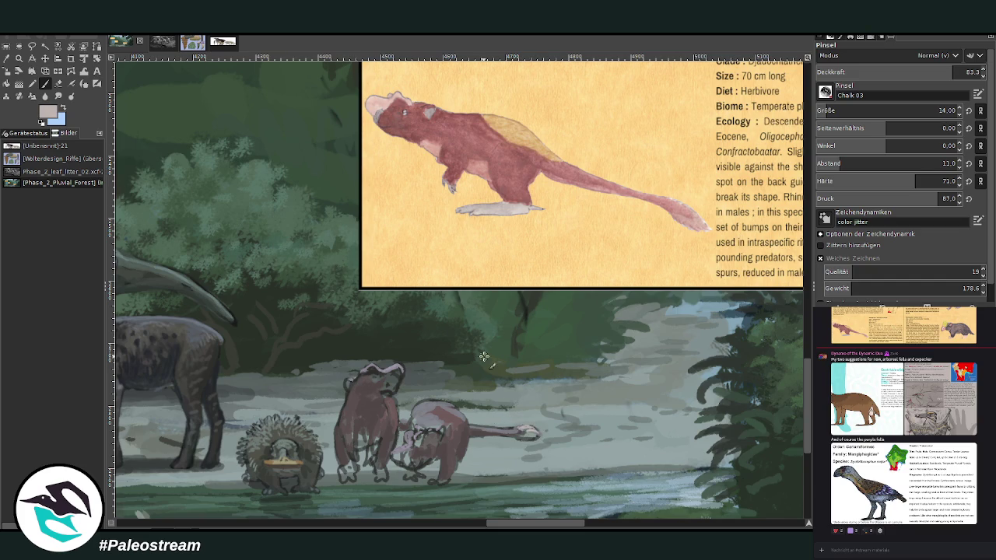
key(o)
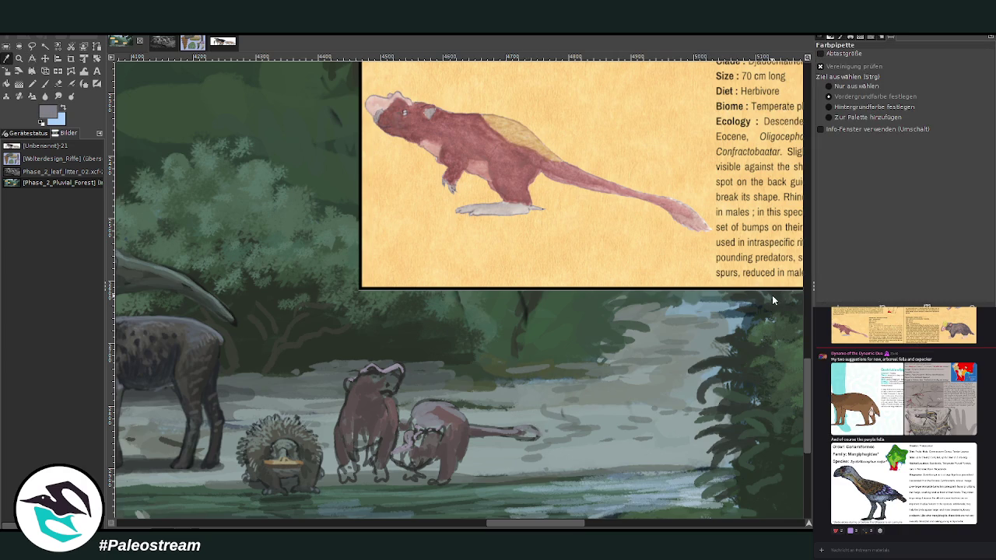
click(774, 288)
key(p)
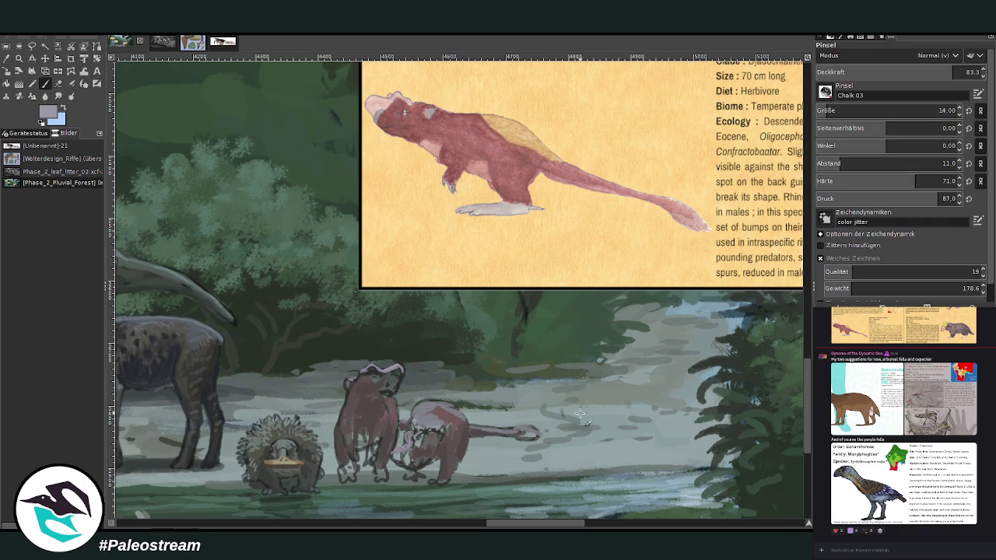
drag(535, 431, 492, 417)
drag(349, 379, 343, 414)
At opacity 49.2, lighten the creature's chest and sample its dark brown
click(898, 72)
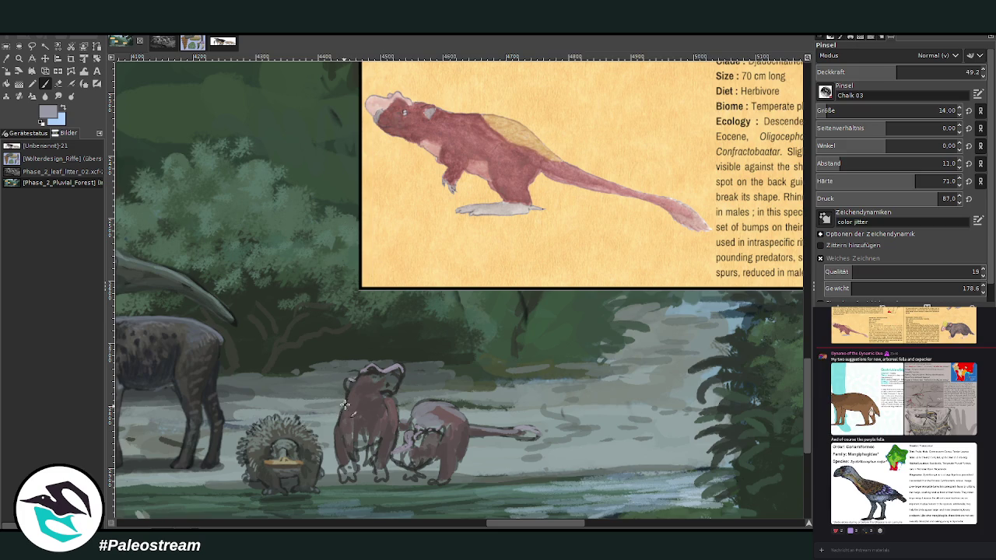
drag(370, 402, 389, 420)
click(7, 58)
click(373, 417)
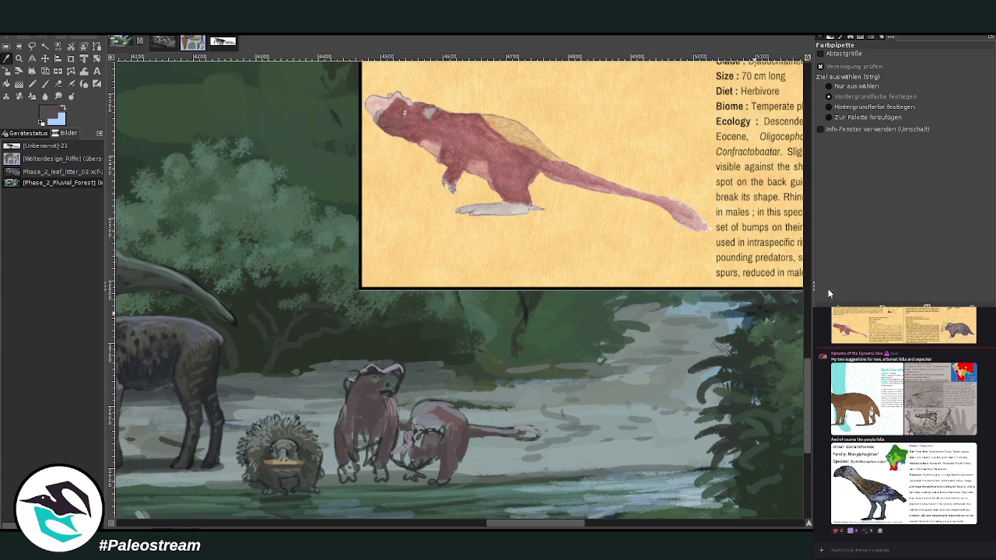
Raise the chalk brush opacity to 60.3 and sample the creature's grey-pink and a darker grey
click(45, 83)
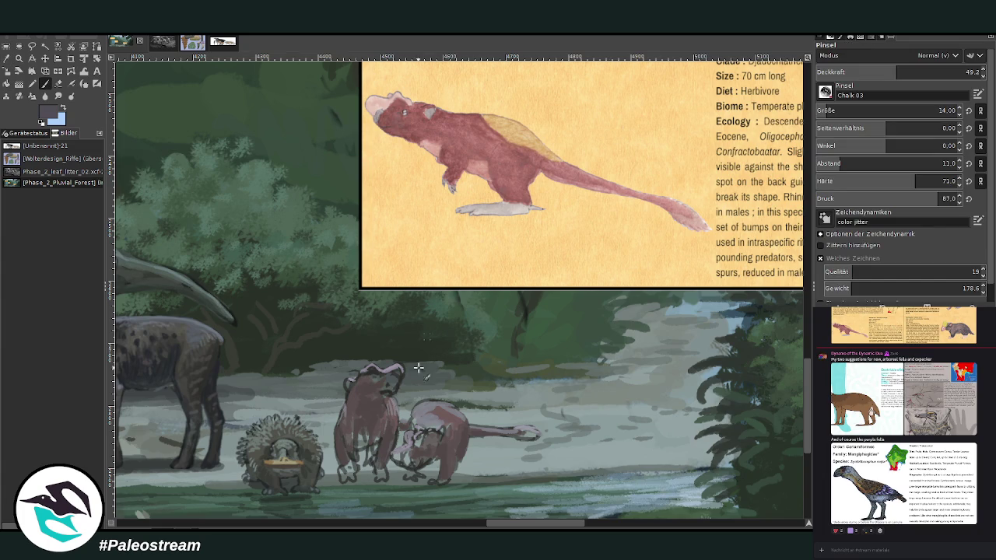
click(918, 72)
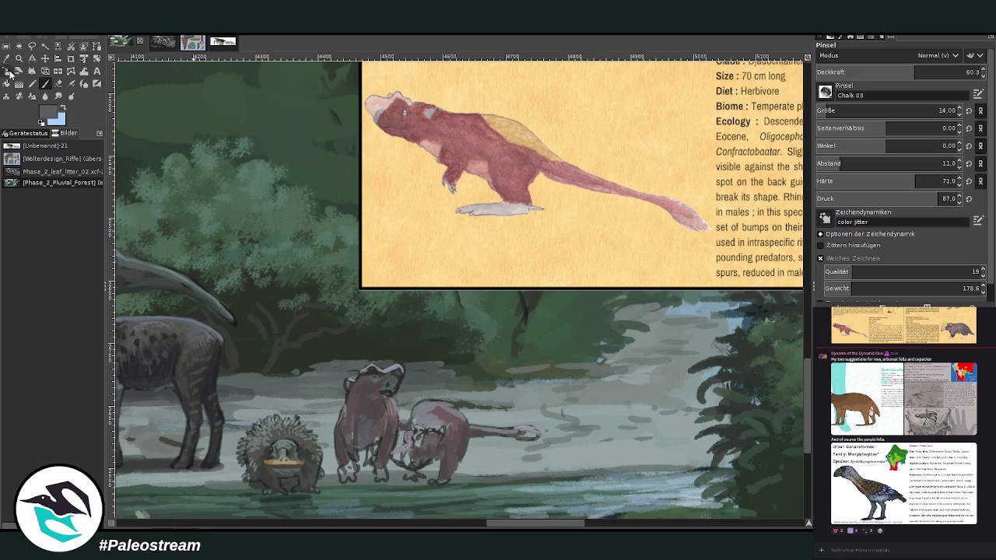
click(10, 71)
click(537, 203)
drag(773, 278, 771, 313)
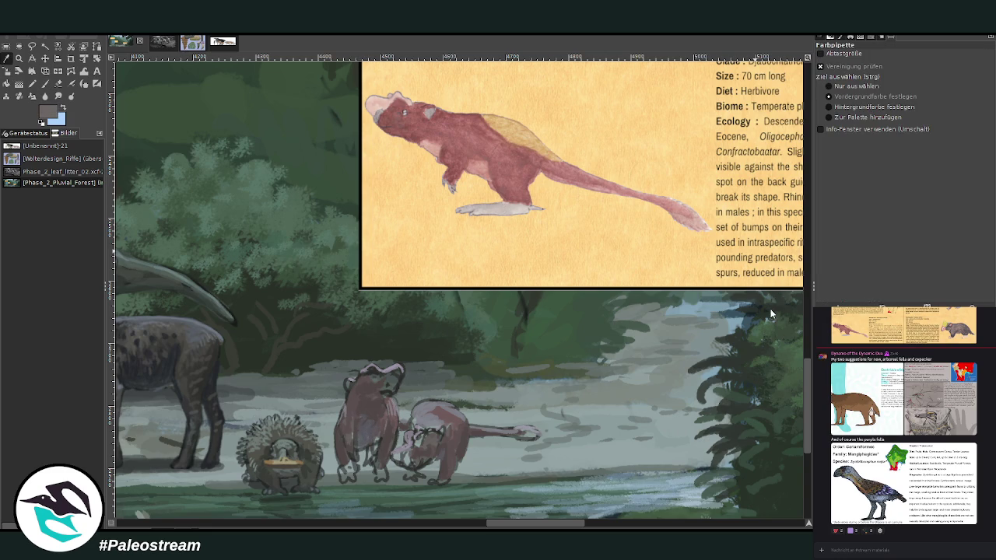
With a more opaque size-23 brush, darken the creature's hind feet and rear leg
click(45, 83)
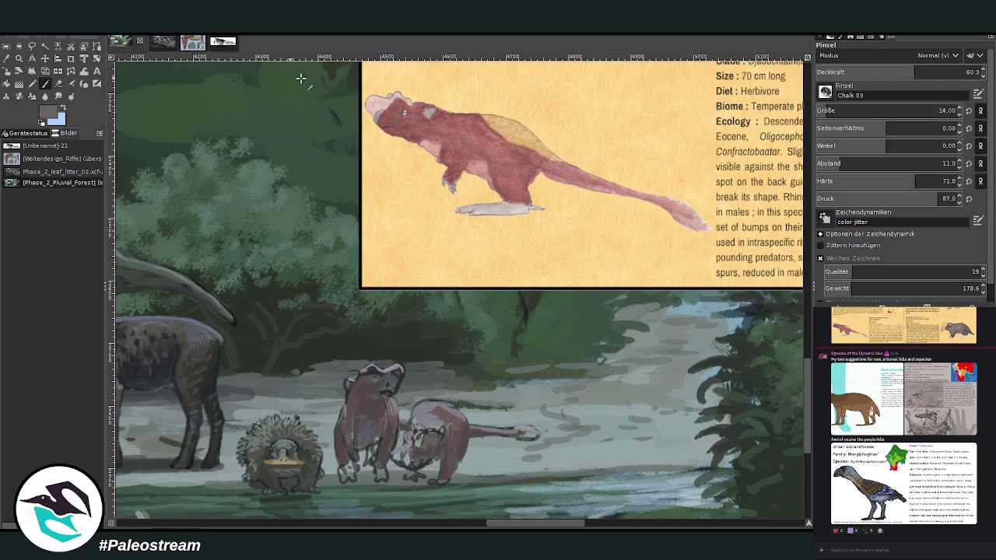
click(942, 71)
click(942, 110)
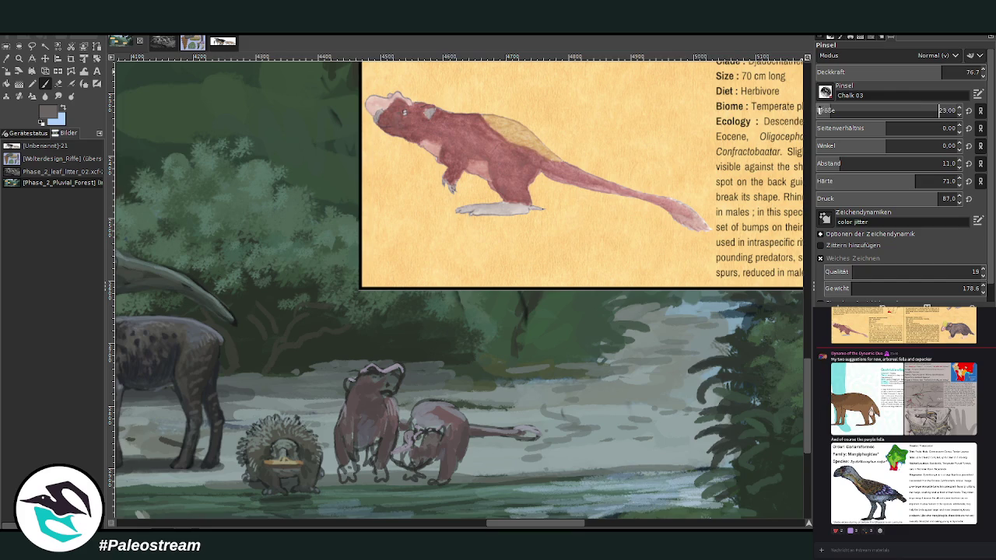
drag(436, 482, 429, 476)
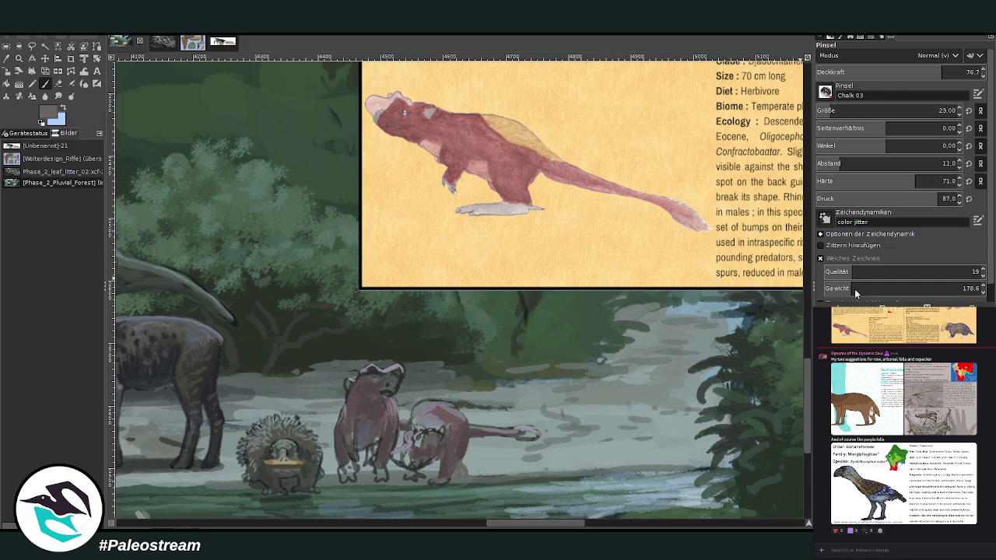
drag(460, 474, 467, 477)
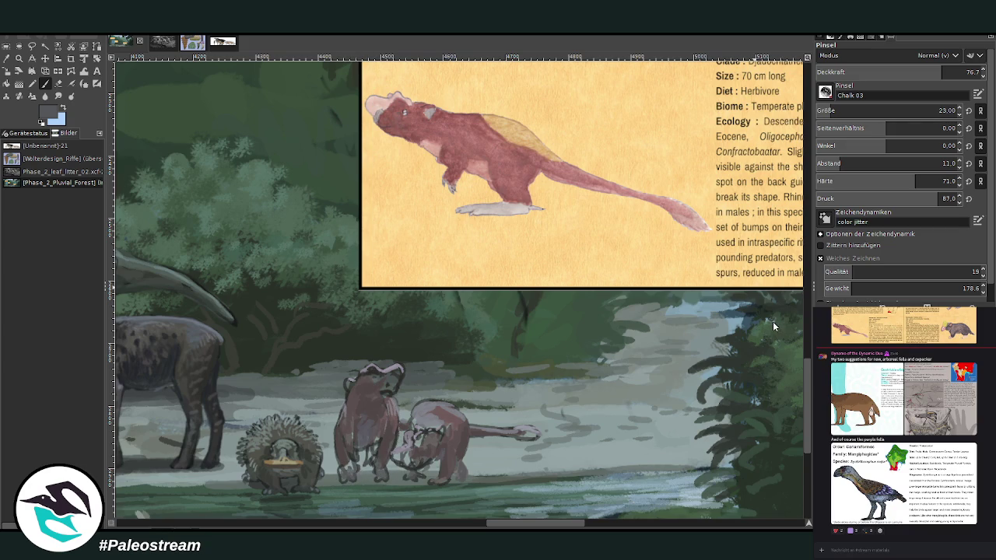
At opacity 83.9, darken the standing creature's head and body and the lying creature's head in purple-grey
click(956, 72)
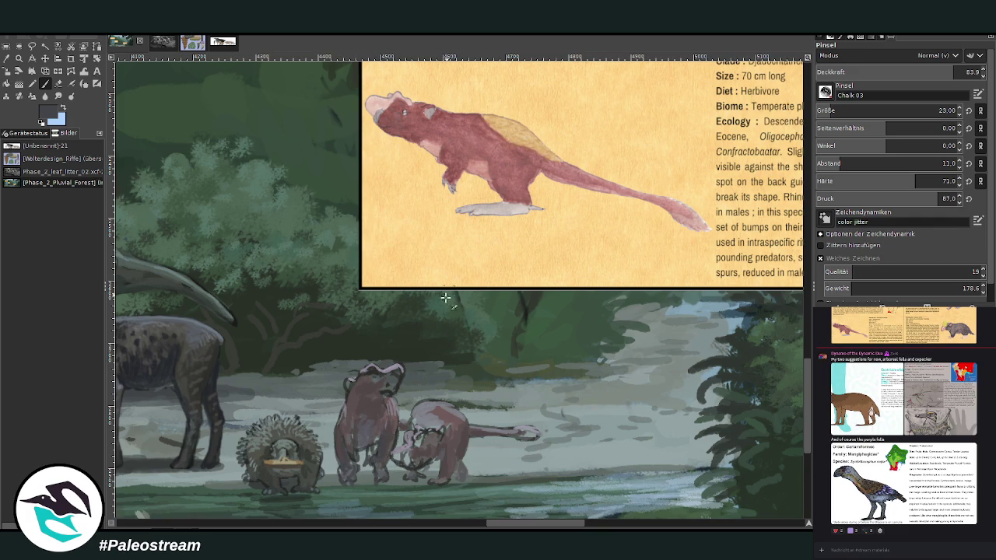
key(o)
click(409, 444)
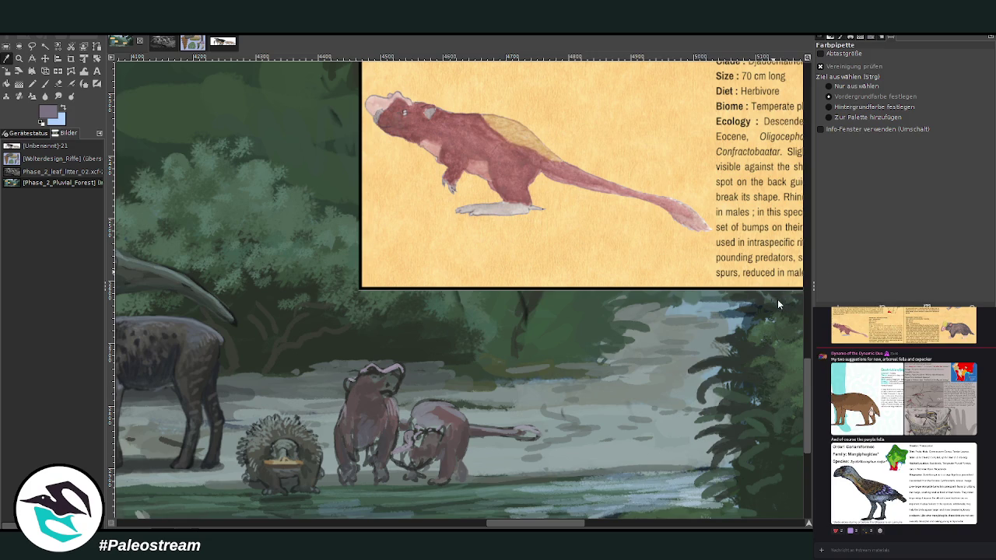
click(45, 83)
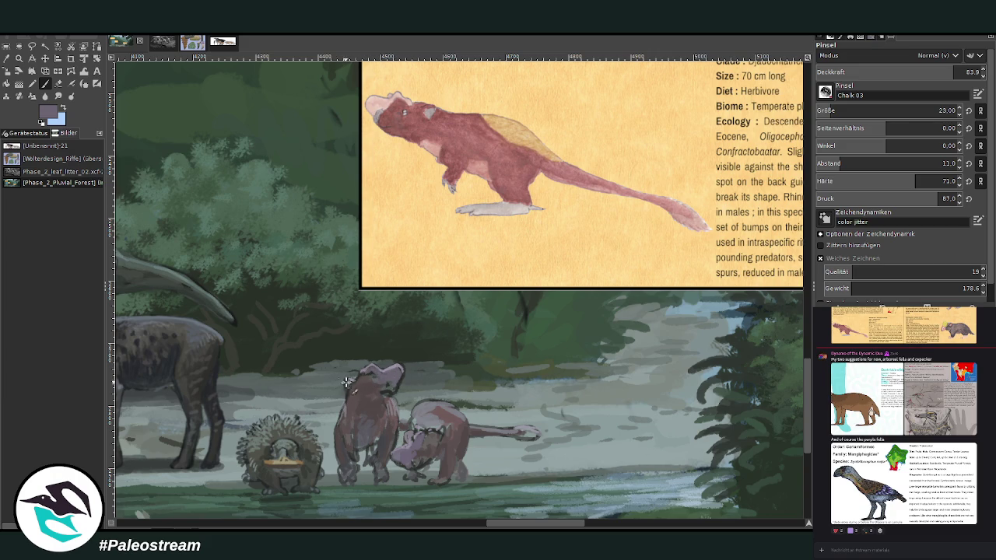
ctrl+click(777, 317)
mouse_move(383, 380)
mouse_down()
mouse_move(368, 389)
mouse_move(369, 402)
mouse_up()
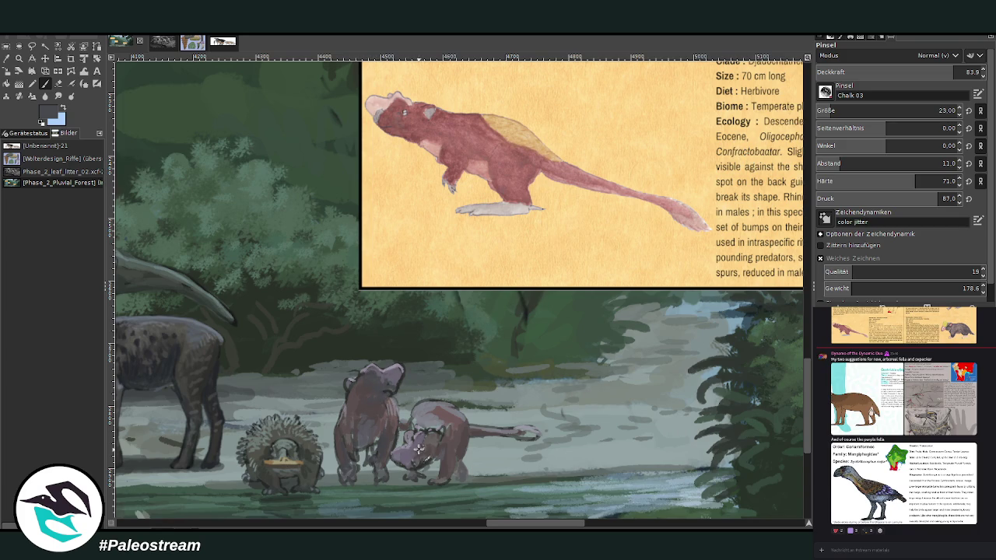
drag(414, 459, 440, 432)
Fill in the lying creature's tail, head, chest and forelegs, then set brush opacity to 69.1
click(6, 58)
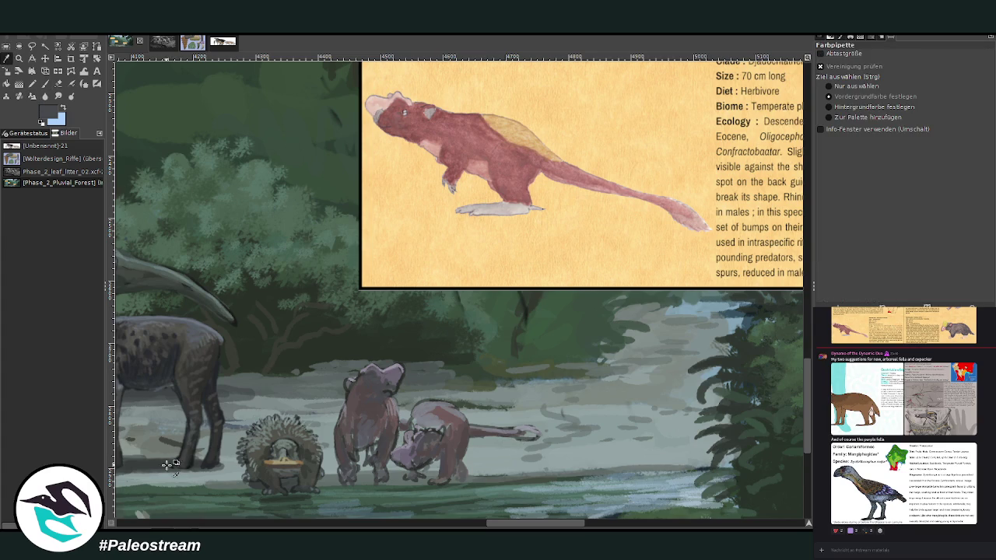
click(46, 84)
drag(473, 438, 537, 432)
mouse_move(400, 438)
mouse_down()
mouse_move(432, 471)
mouse_move(440, 428)
mouse_up()
key(o)
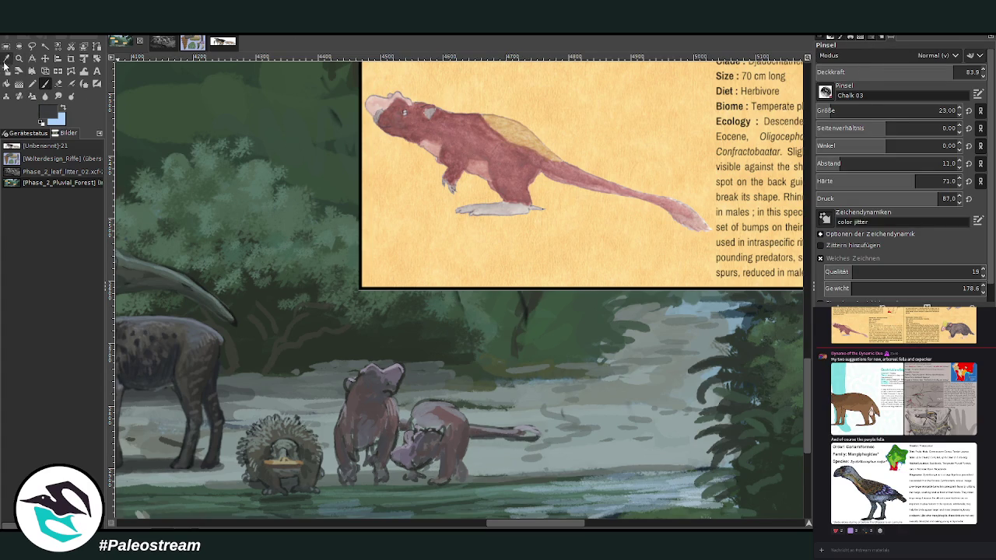
key(p)
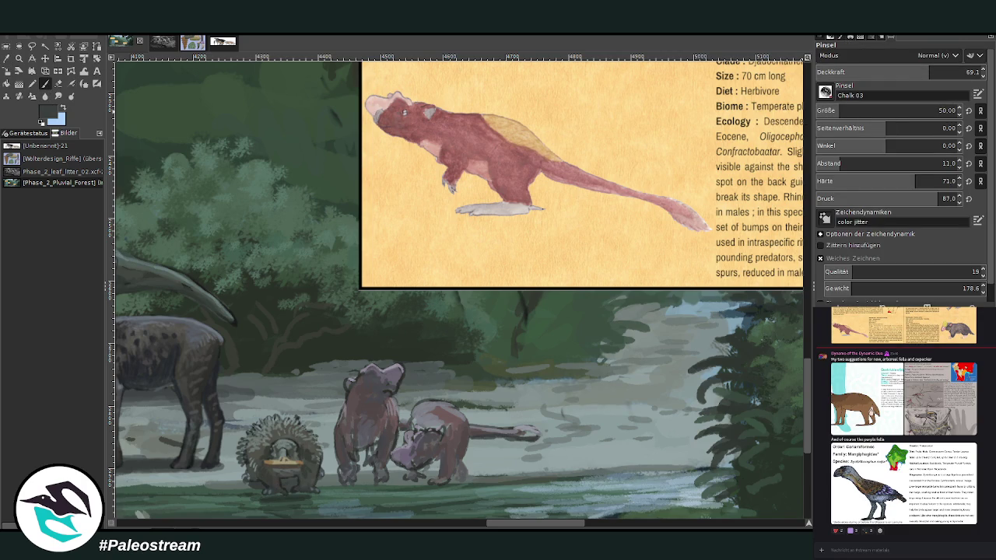
text(6)
key(Return)
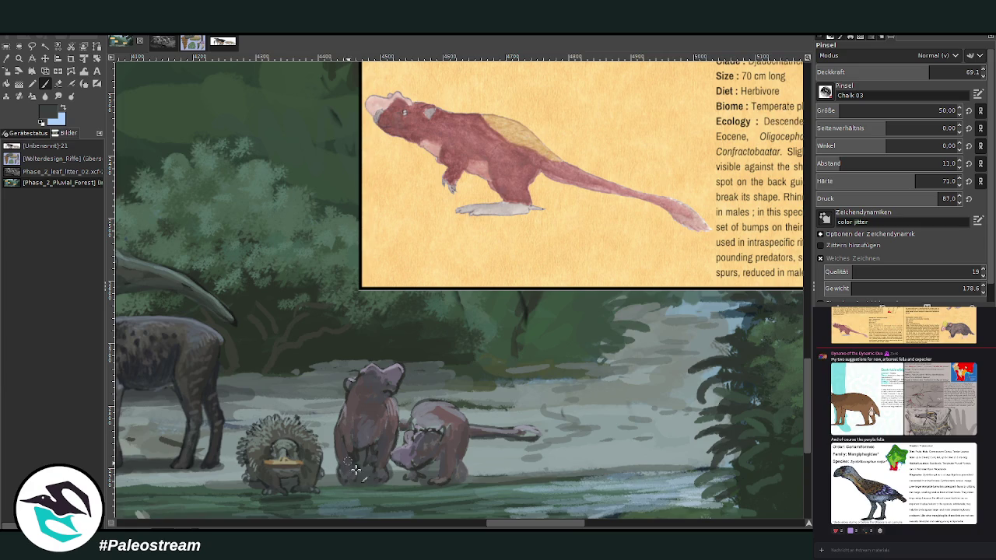
Shrink the brush to size 20 and sample a light grey from the painting
scroll(719, 265, down, 3)
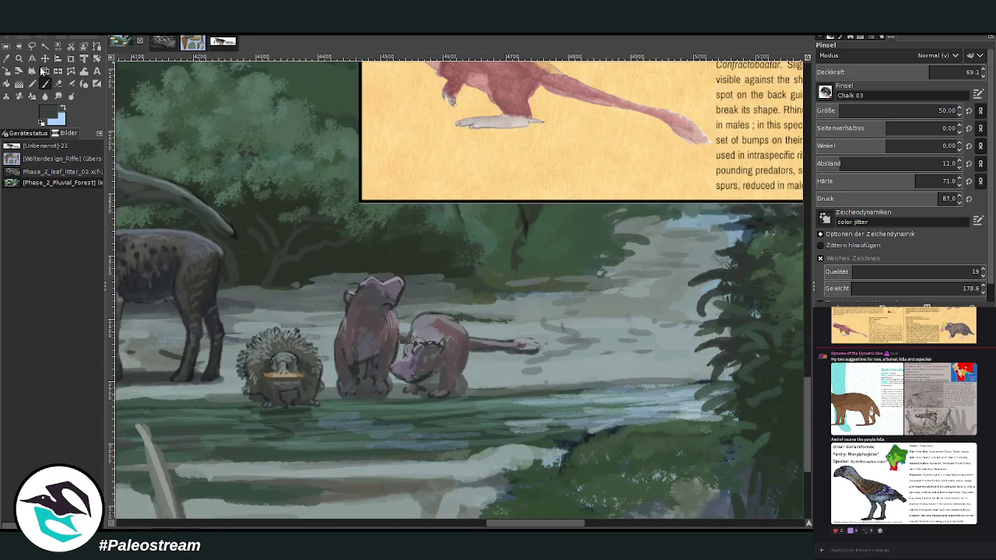
key(o)
key(p)
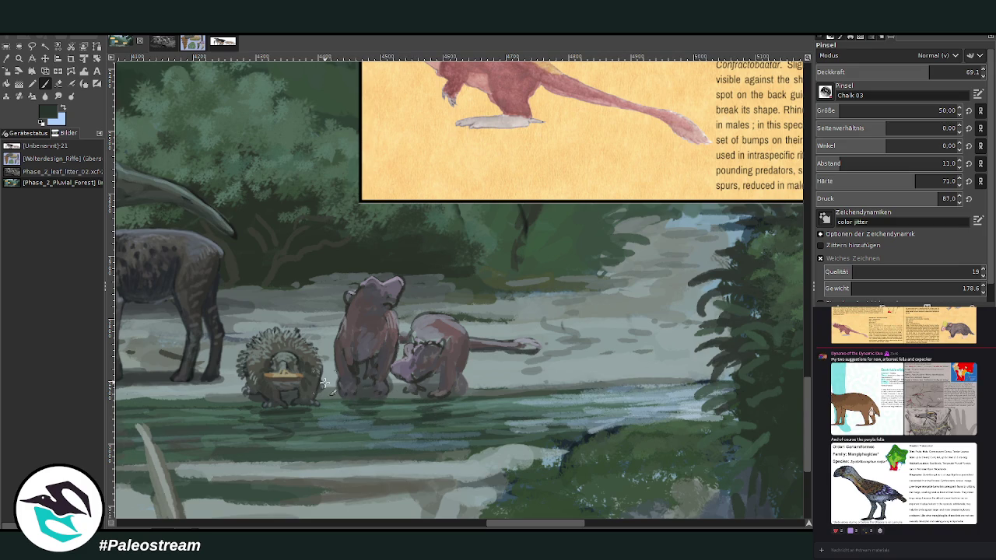
drag(872, 111, 818, 147)
key(o)
click(427, 277)
key(p)
Add light grey strokes to the pink animal's head and darken its lower body and legs in grey-blue
scroll(887, 111, down, 5)
scroll(887, 72, up, 6)
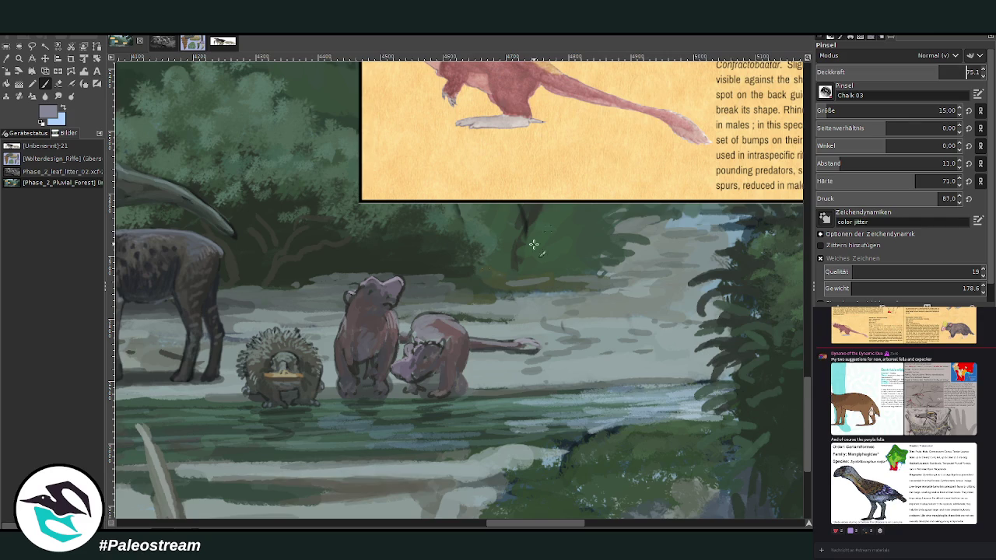
mouse_move(417, 319)
mouse_down()
mouse_move(448, 324)
mouse_move(426, 314)
mouse_up()
ctrl+click(782, 312)
scroll(872, 110, up, 6)
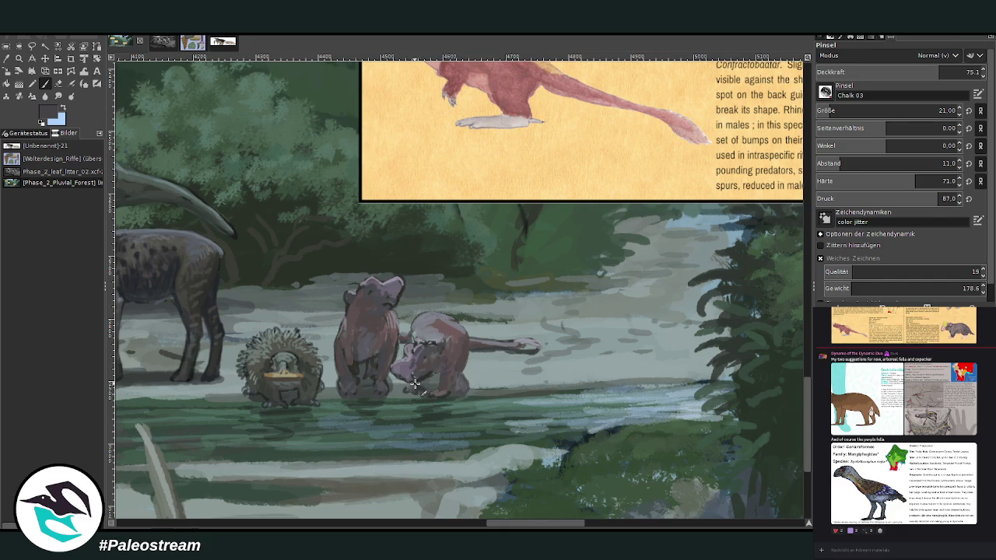
drag(434, 391, 438, 359)
Repaint the standing animal's head with an ear, then set a darker colour, size 20 and opacity 51.1
ctrl+click(771, 320)
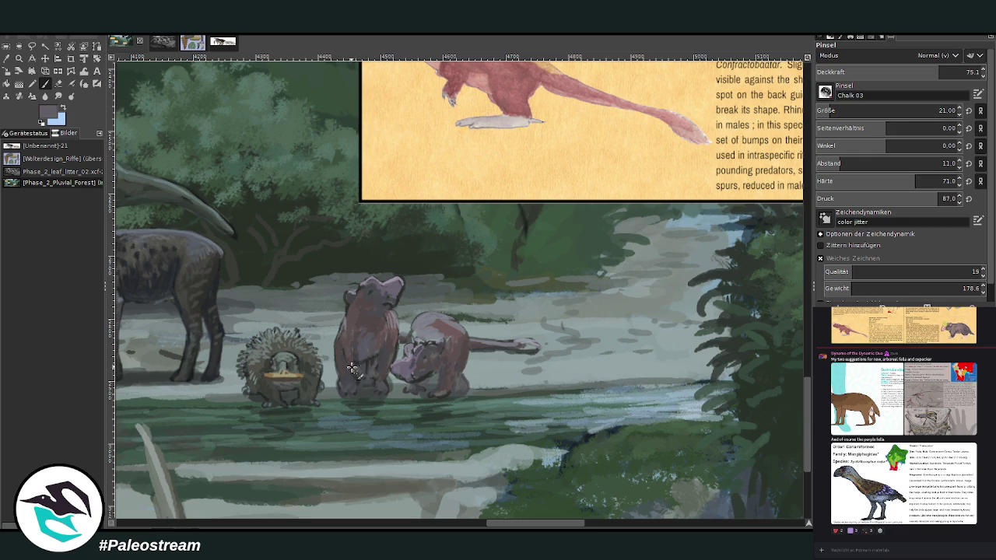
drag(384, 275, 363, 285)
key(x)
ctrl+click(747, 315)
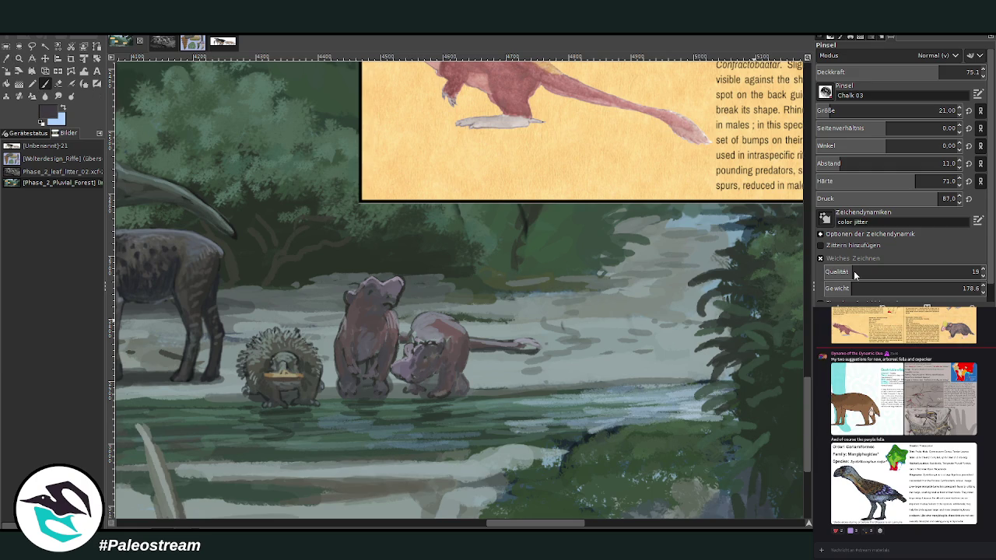
key(bracketleft)
key(less)
key(less)
key(less)
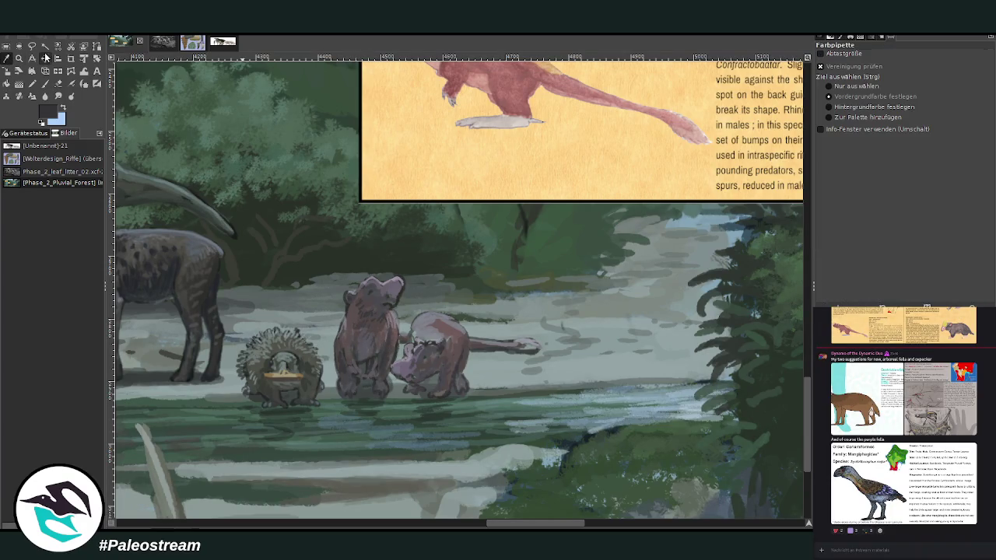
Add a light grey-blue stroke on the pink animal's back and darken the standing animal's head, then zoom out
ctrl+click(427, 331)
drag(426, 325, 450, 319)
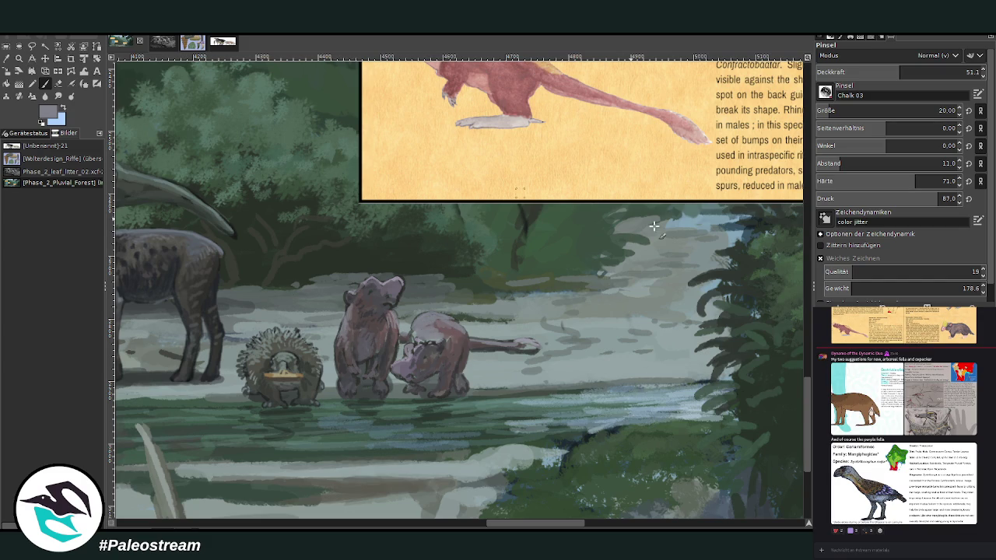
ctrl+click(774, 297)
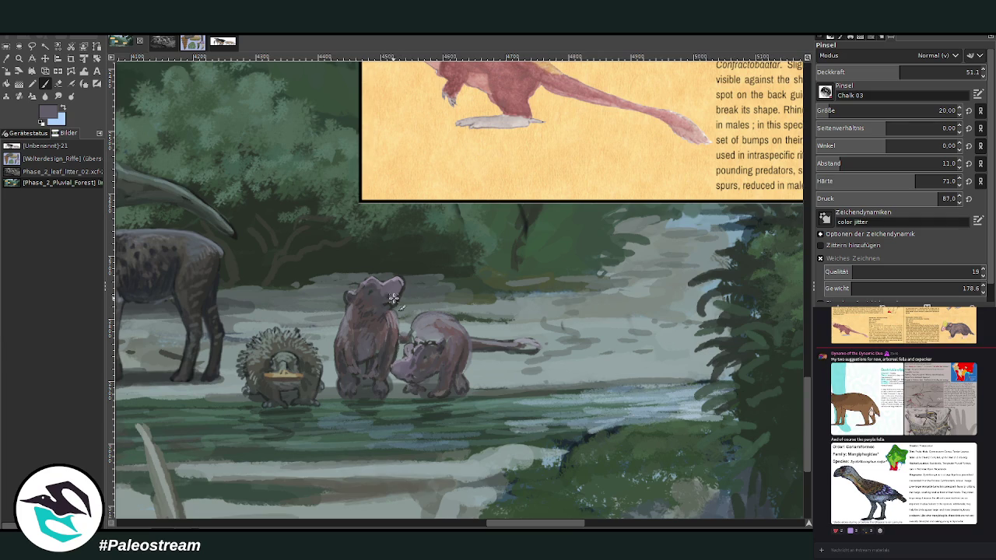
drag(396, 284, 403, 297)
scroll(356, 321, down, 3)
scroll(356, 320, down, 2)
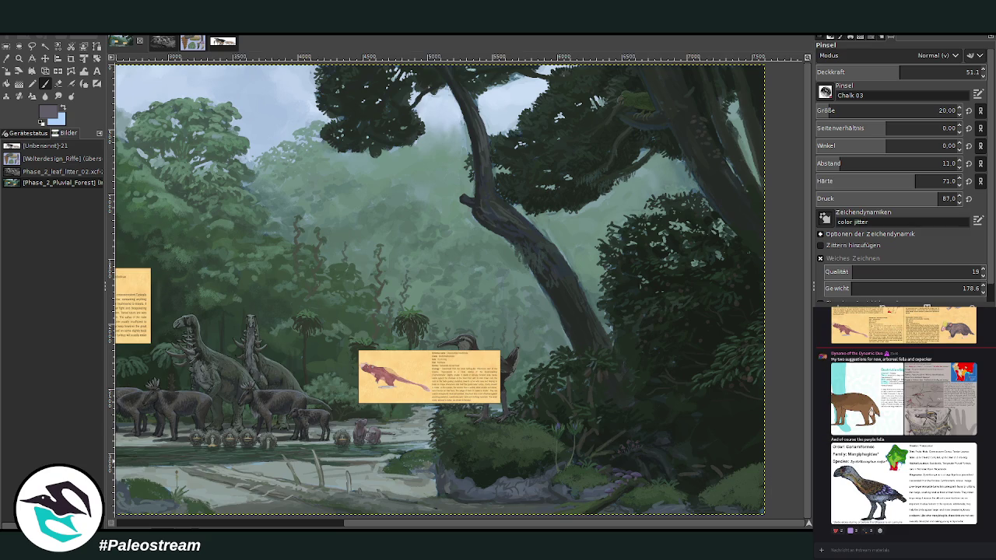
Undo to remove the info card from mid-scene and zoom onto the centre-left of the painting
key(ctrl+z)
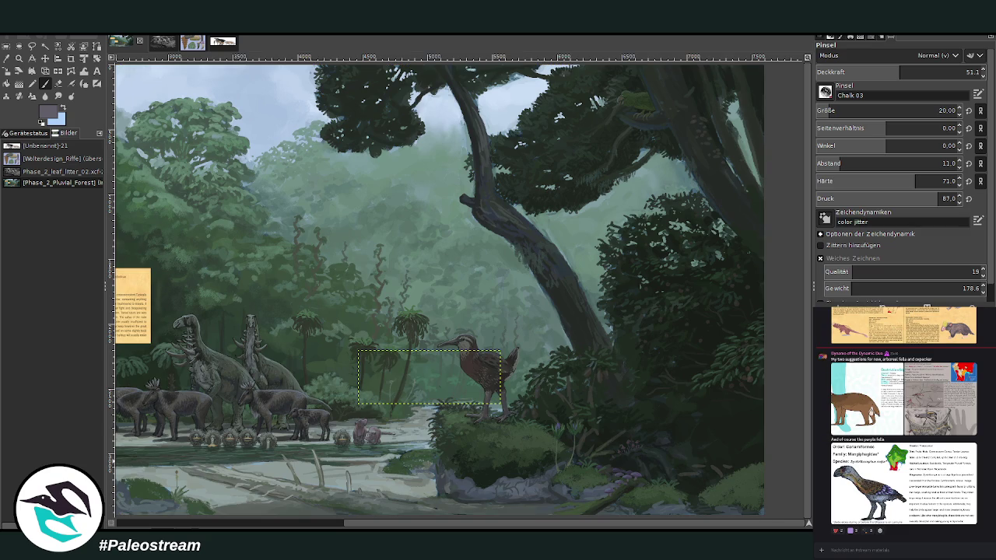
key(ctrl+z)
key(minus)
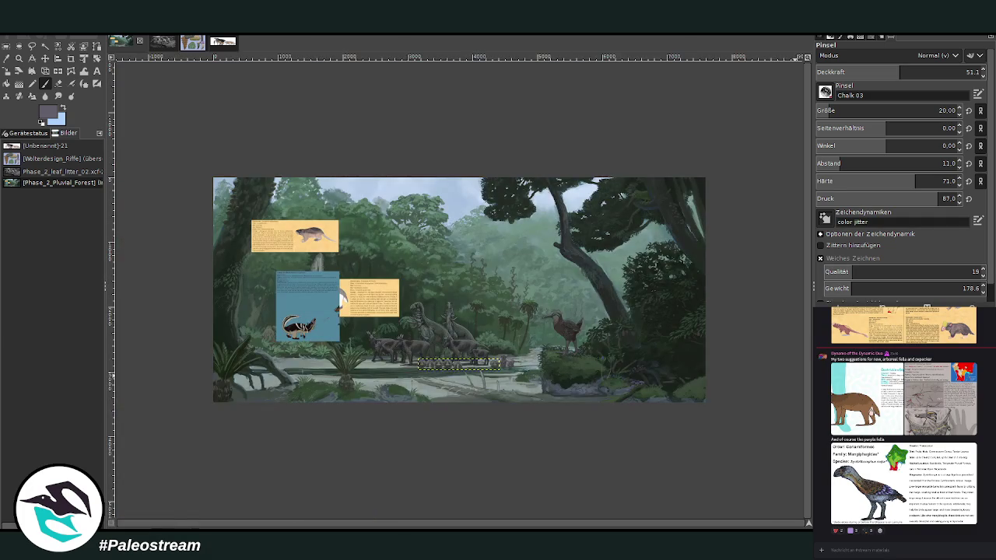
click(18, 58)
drag(351, 261, 573, 420)
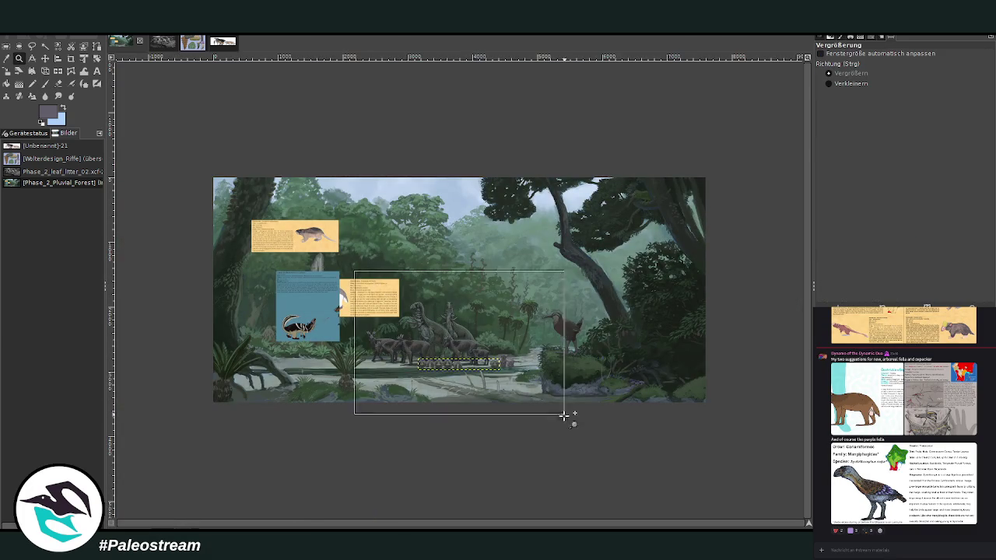
mouse_move(347, 524)
mouse_down()
mouse_move(266, 527)
mouse_move(370, 527)
mouse_move(117, 512)
mouse_up()
Move the grey creature's yellow info card down below the striped creature's card
key(m)
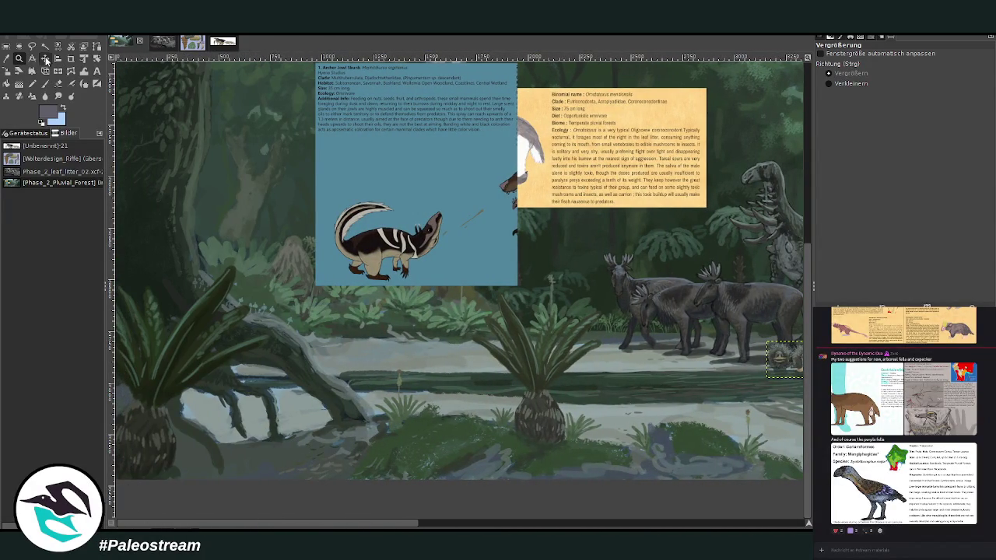
mouse_move(561, 162)
mouse_down()
mouse_move(560, 322)
mouse_move(544, 369)
mouse_up()
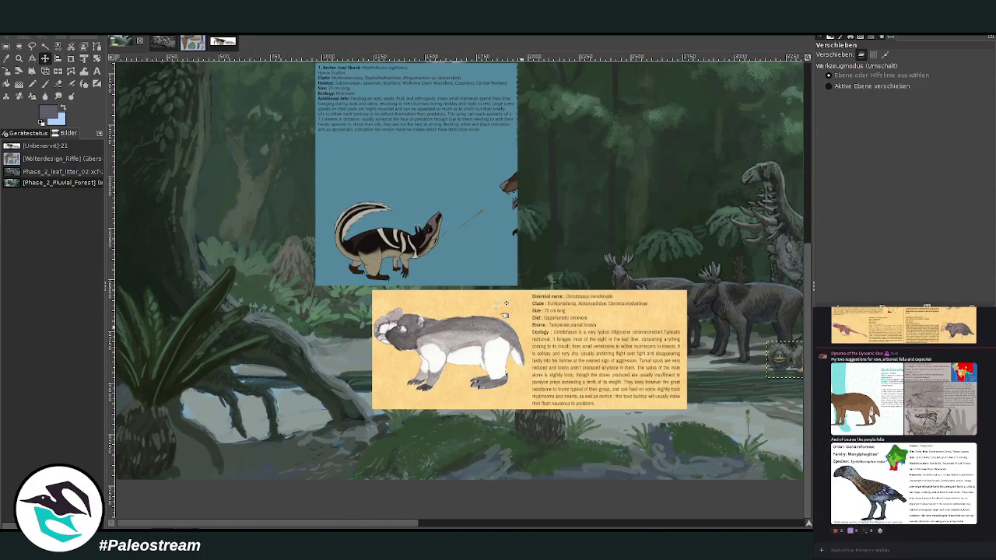
click(19, 58)
drag(151, 165, 516, 494)
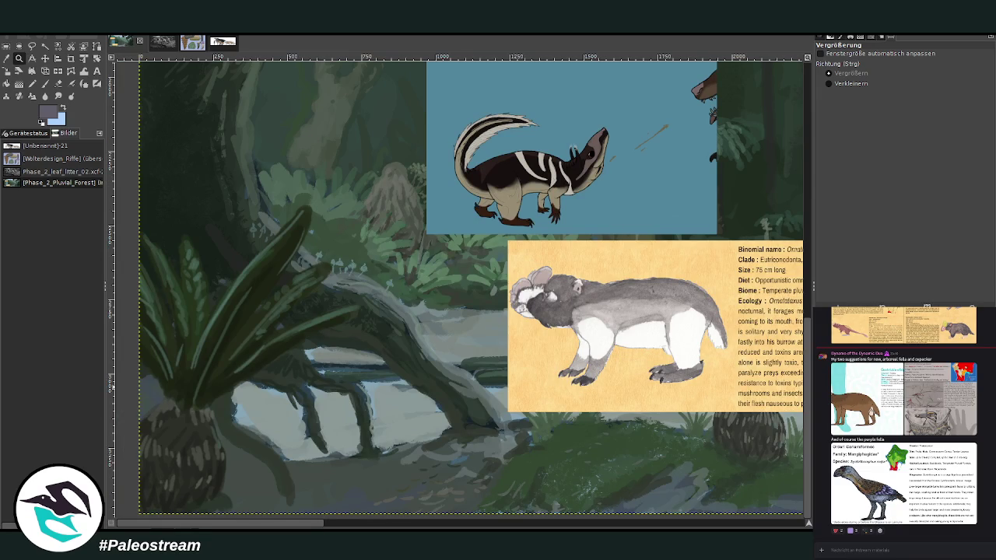
click(46, 83)
Pick near-black and set the chalk brush to about size 50 and opacity 87.7
ctrl+click(786, 333)
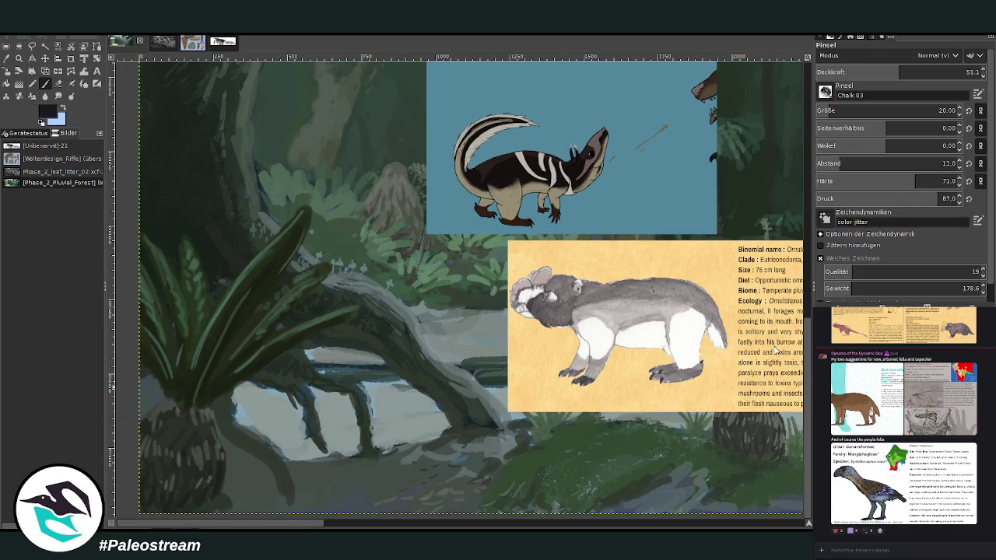
click(939, 110)
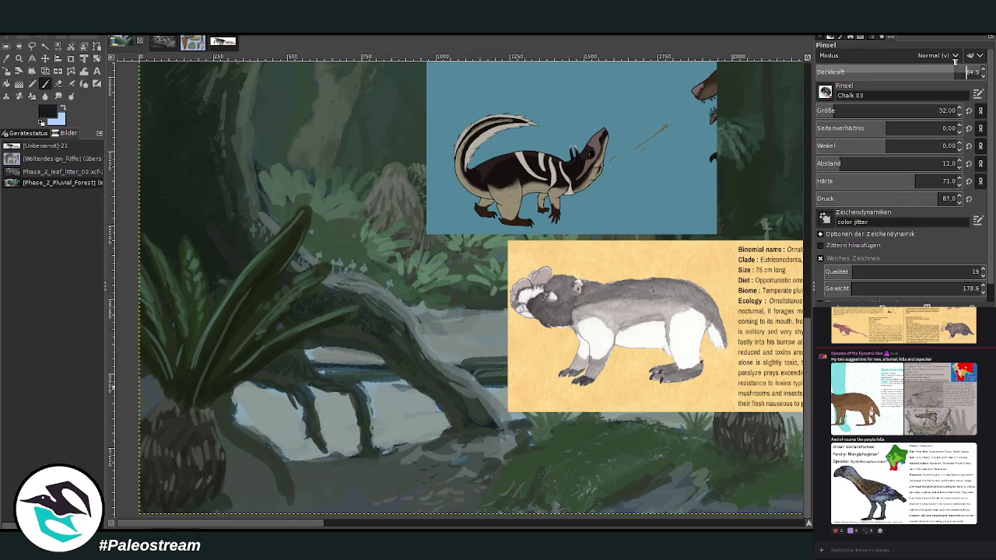
click(944, 72)
drag(944, 71, 951, 72)
text(61)
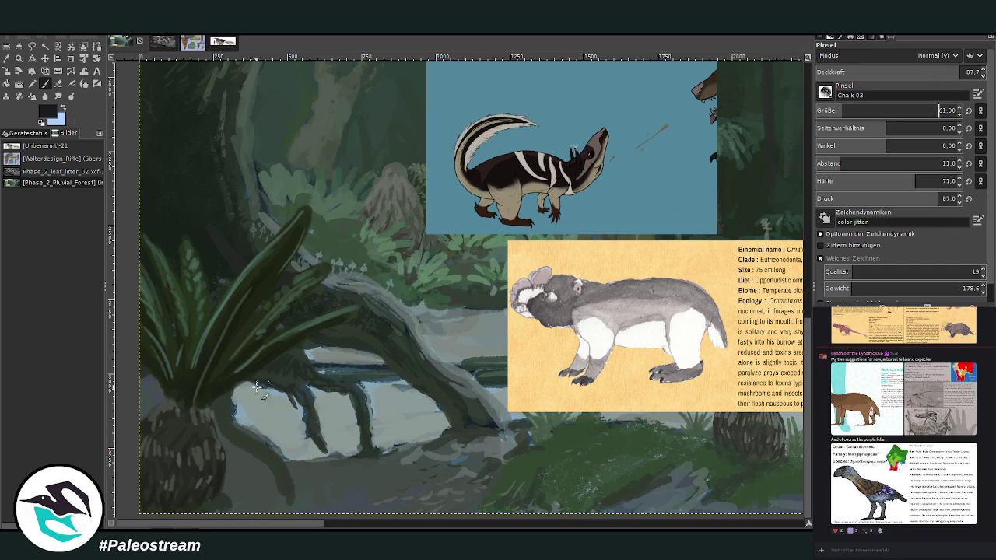
Sketch the creature's curved outline and looping body lines in the lower-left foreground
mouse_move(234, 431)
mouse_down()
mouse_move(346, 428)
mouse_move(342, 452)
mouse_up()
drag(342, 459, 323, 473)
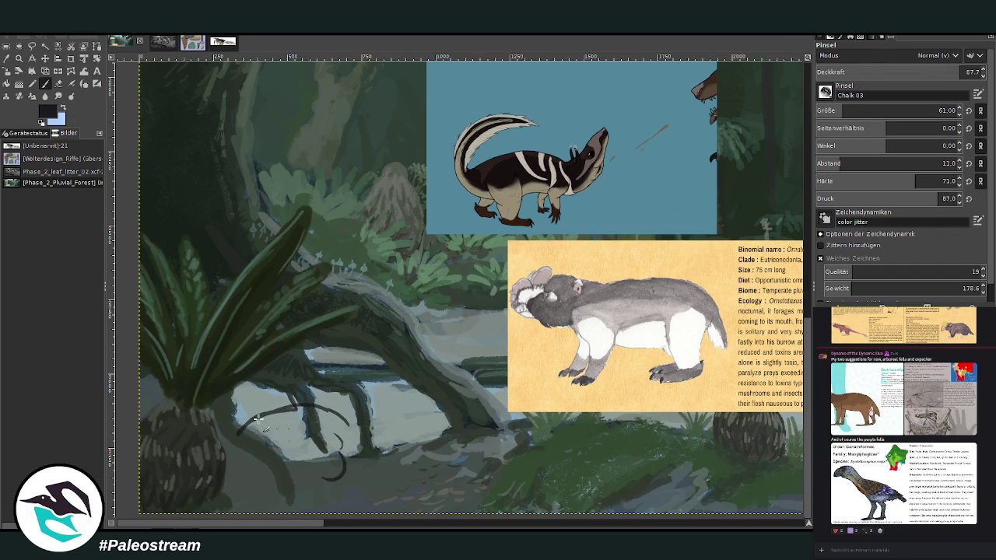
mouse_move(234, 462)
mouse_down()
mouse_move(339, 450)
mouse_move(311, 476)
mouse_move(249, 458)
mouse_move(309, 473)
mouse_up()
mouse_move(230, 436)
mouse_down()
mouse_move(348, 427)
mouse_move(320, 395)
mouse_up()
drag(348, 427, 349, 456)
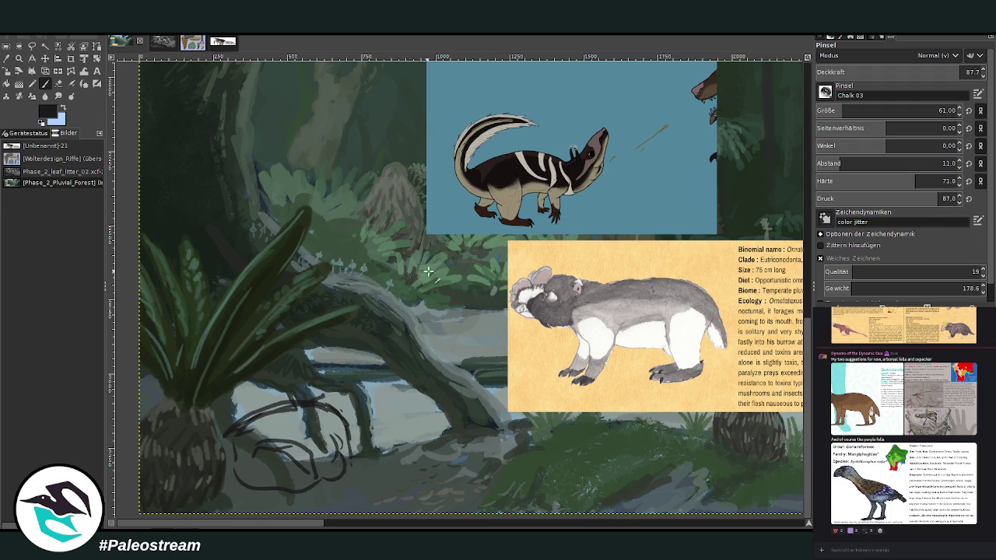
drag(316, 395, 357, 383)
At brush size 45, add curls to the creature's head and claw
key(bracketleft)
key(bracketleft)
key(bracketleft)
key(bracketleft)
key(bracketleft)
key(bracketleft)
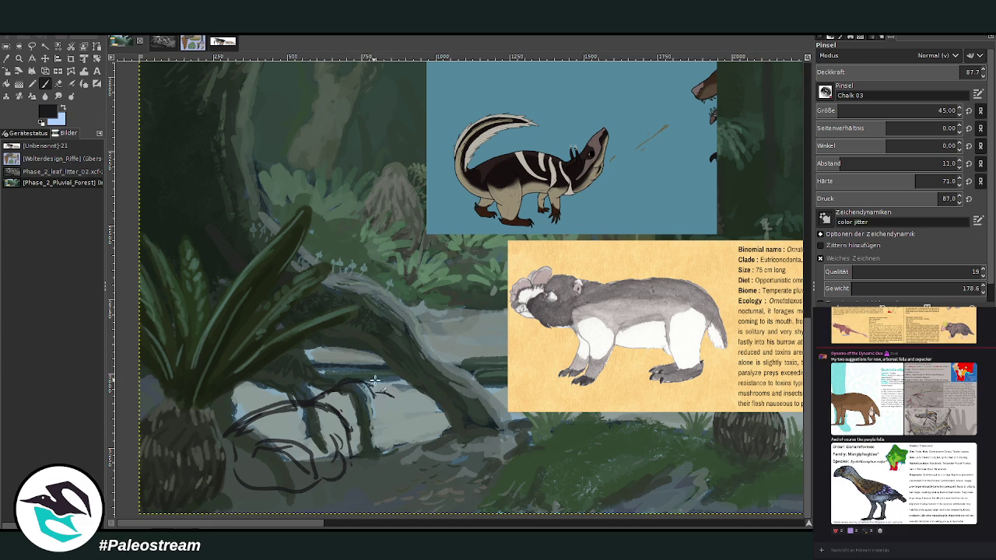
drag(374, 387, 413, 392)
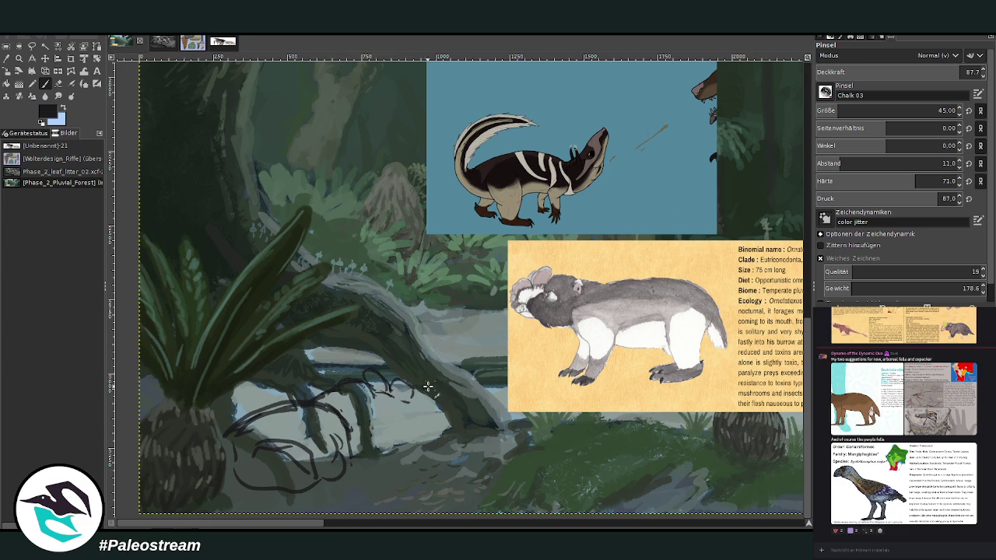
drag(411, 383, 418, 401)
mouse_move(413, 392)
mouse_down()
mouse_move(424, 387)
mouse_move(404, 416)
mouse_up()
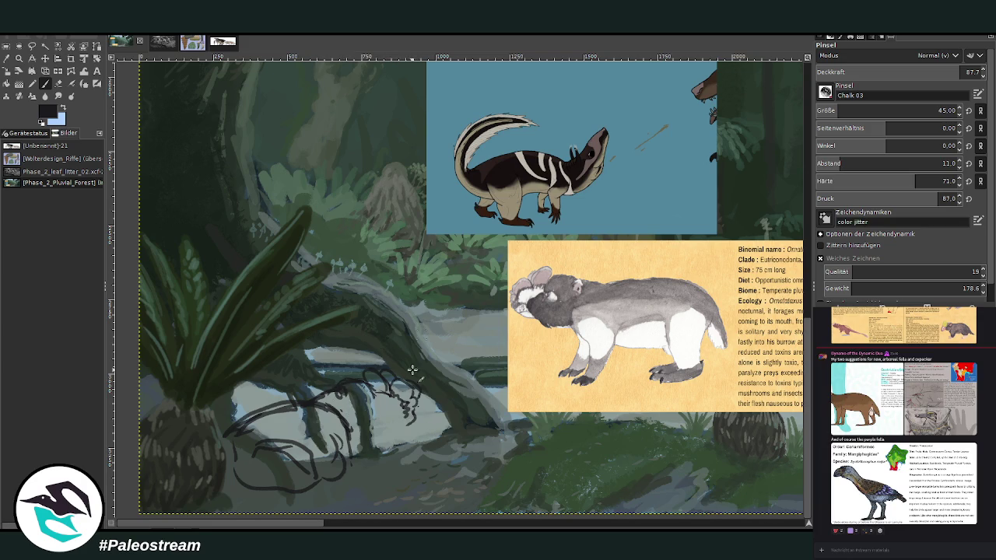
drag(399, 425, 394, 430)
Extend the creature's lower body and upper back outlines and add marks to its head
click(58, 83)
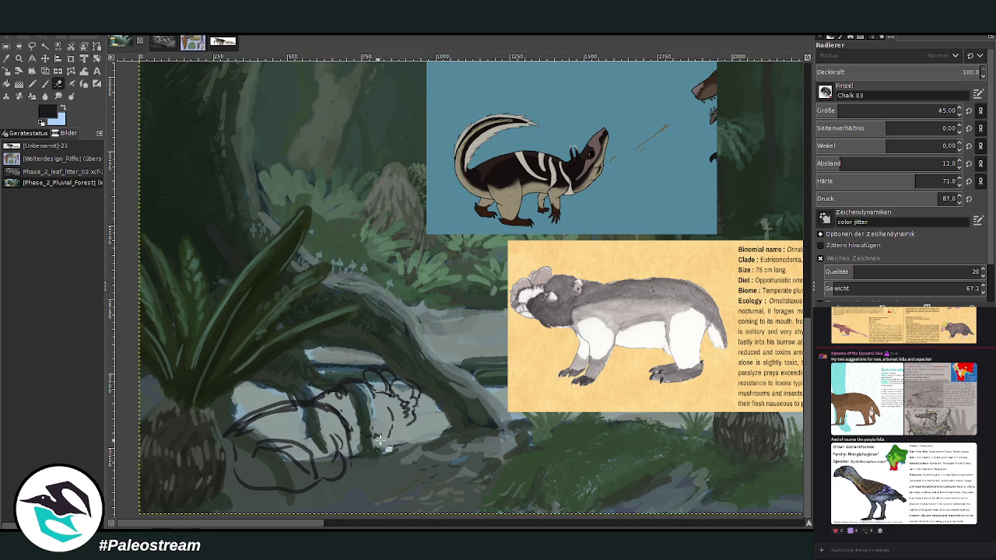
click(45, 95)
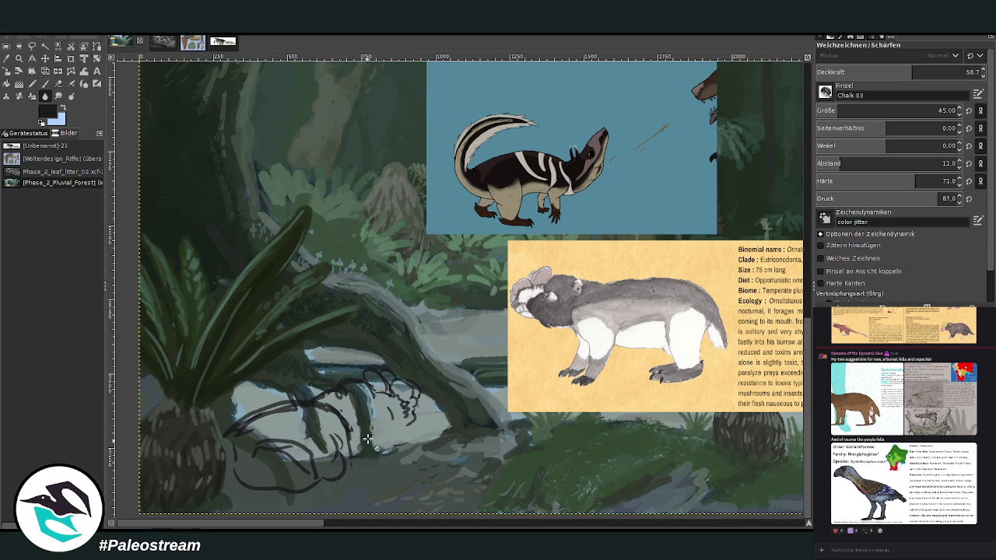
click(44, 84)
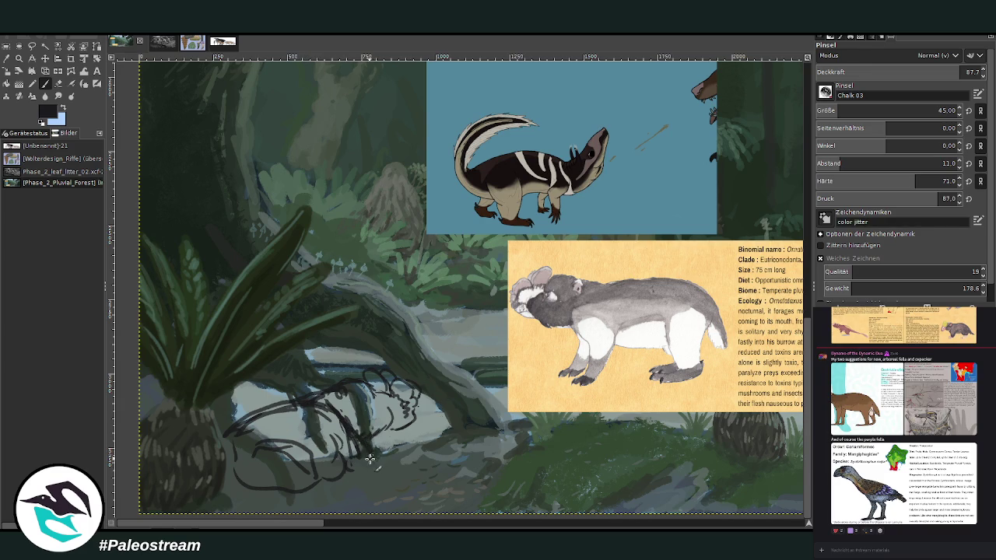
mouse_move(351, 469)
mouse_down()
mouse_move(372, 442)
mouse_move(406, 464)
mouse_up()
mouse_move(268, 432)
mouse_down()
mouse_move(315, 450)
mouse_move(325, 480)
mouse_move(267, 442)
mouse_up()
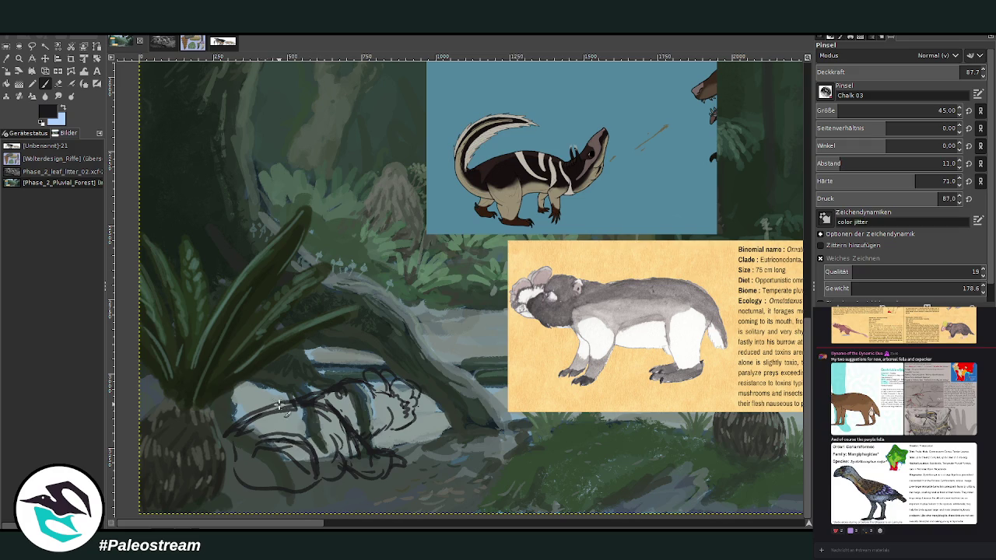
mouse_move(300, 406)
mouse_down()
mouse_move(249, 400)
mouse_move(231, 411)
mouse_move(240, 405)
mouse_up()
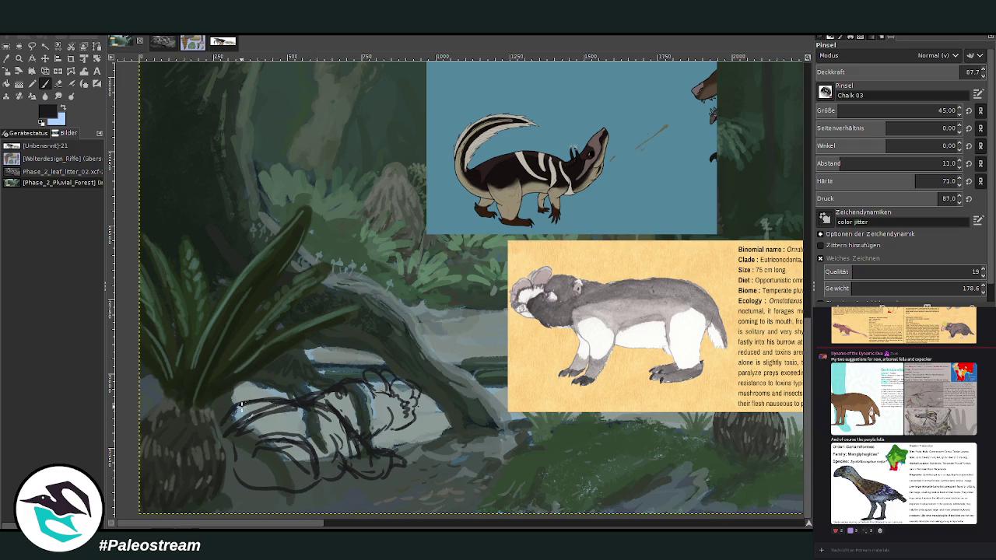
drag(212, 440, 316, 481)
mouse_move(237, 481)
mouse_down()
mouse_move(319, 501)
mouse_move(339, 477)
mouse_move(327, 502)
mouse_move(288, 505)
mouse_move(338, 490)
mouse_move(342, 471)
mouse_move(365, 475)
mouse_up()
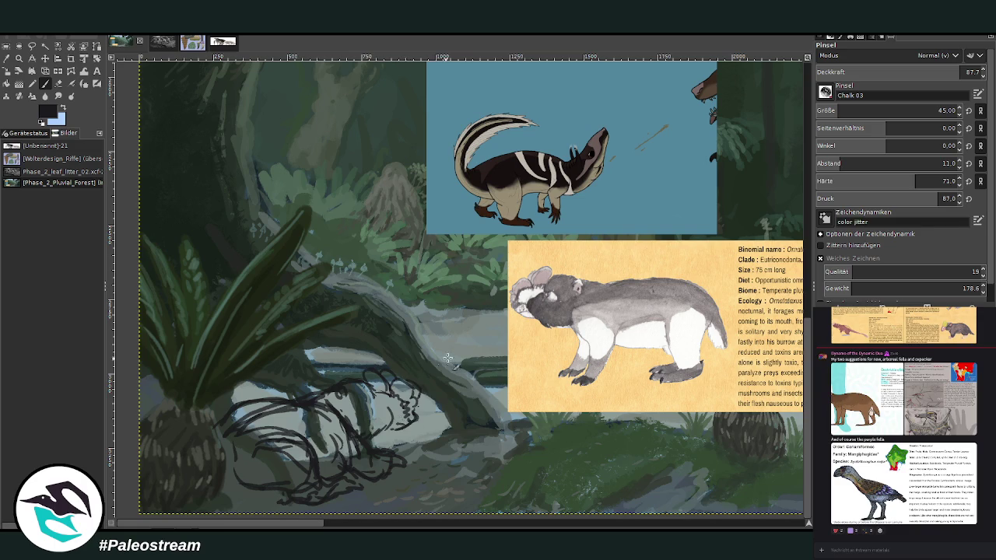
mouse_move(410, 398)
mouse_down()
mouse_move(414, 414)
mouse_move(374, 404)
mouse_up()
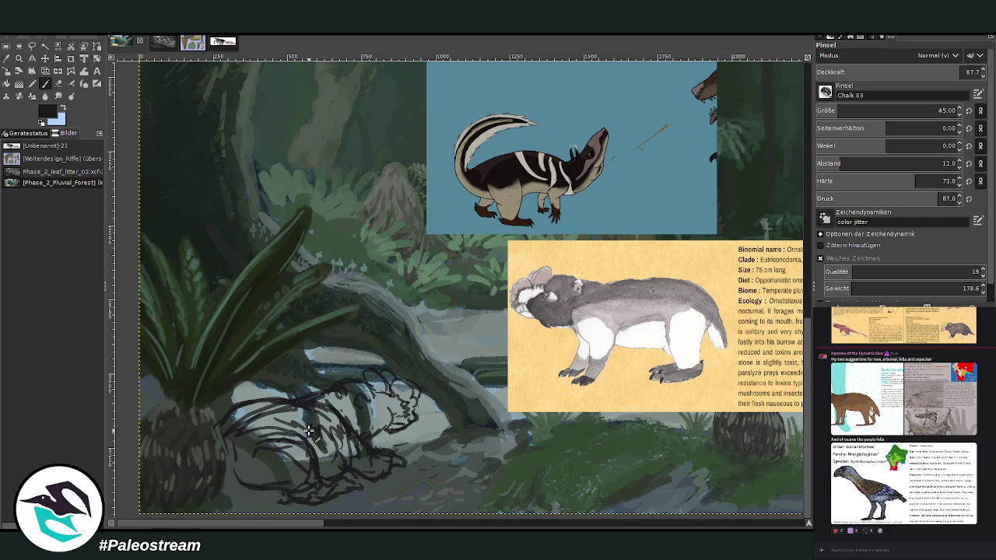
scroll(309, 431, down, 2)
Zoom in on the sketch in the lower-left of the painting
scroll(309, 431, down, 1)
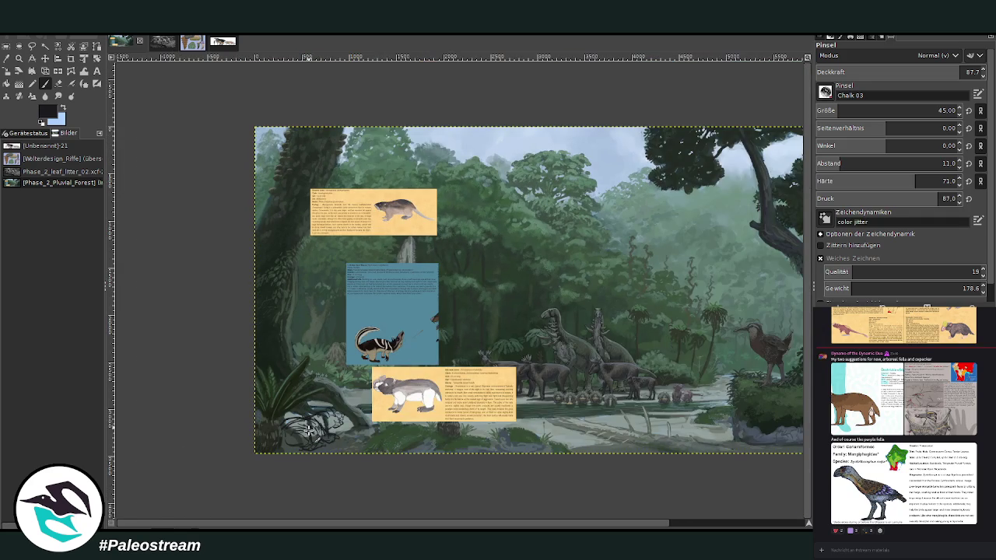
click(19, 58)
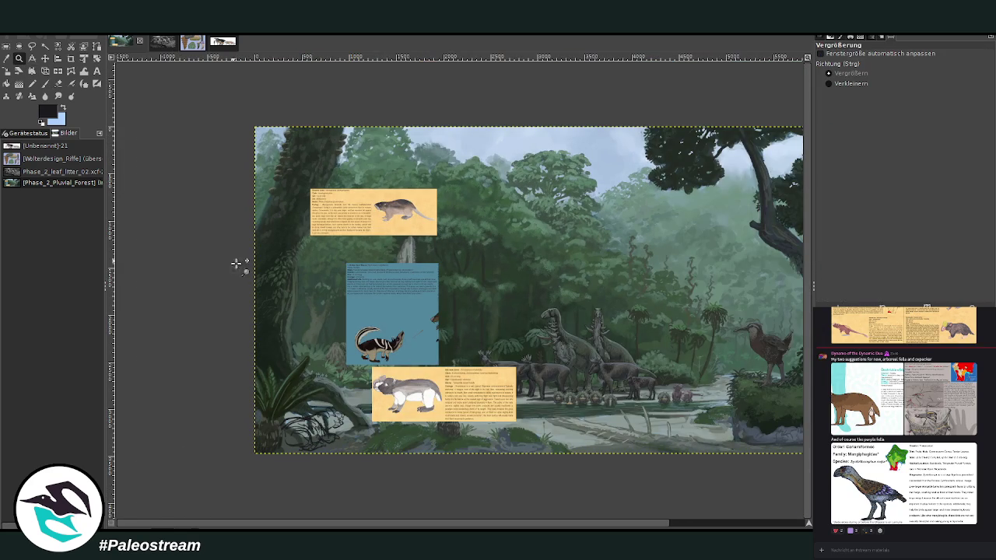
drag(248, 255, 449, 454)
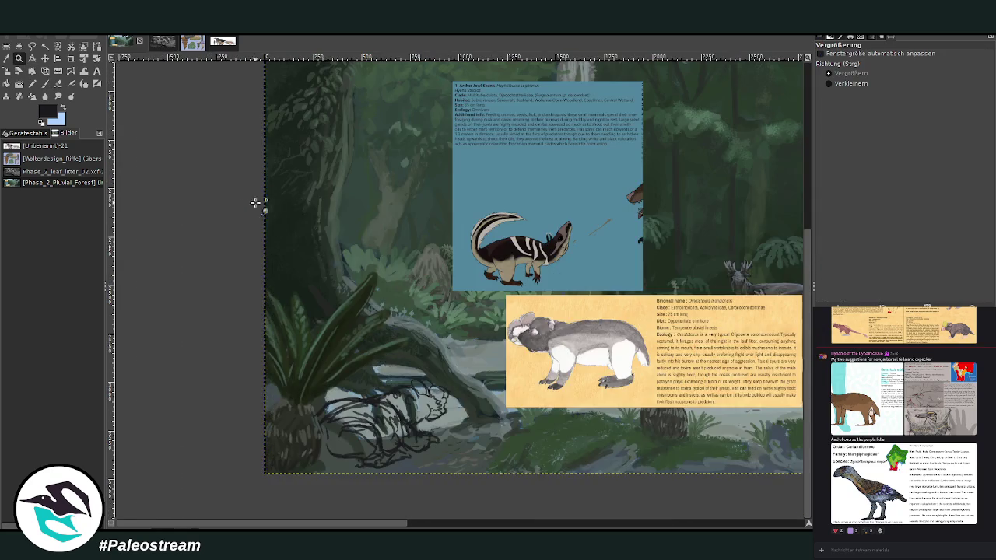
drag(273, 223, 589, 502)
Crop the sketch layer to a box around the creature
click(71, 58)
drag(257, 250, 566, 501)
drag(273, 267, 253, 276)
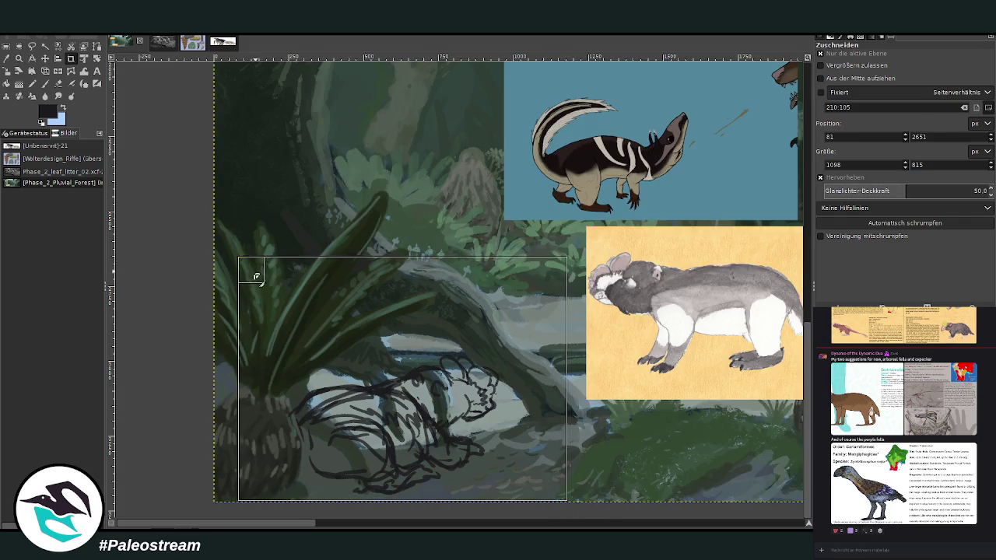
click(288, 325)
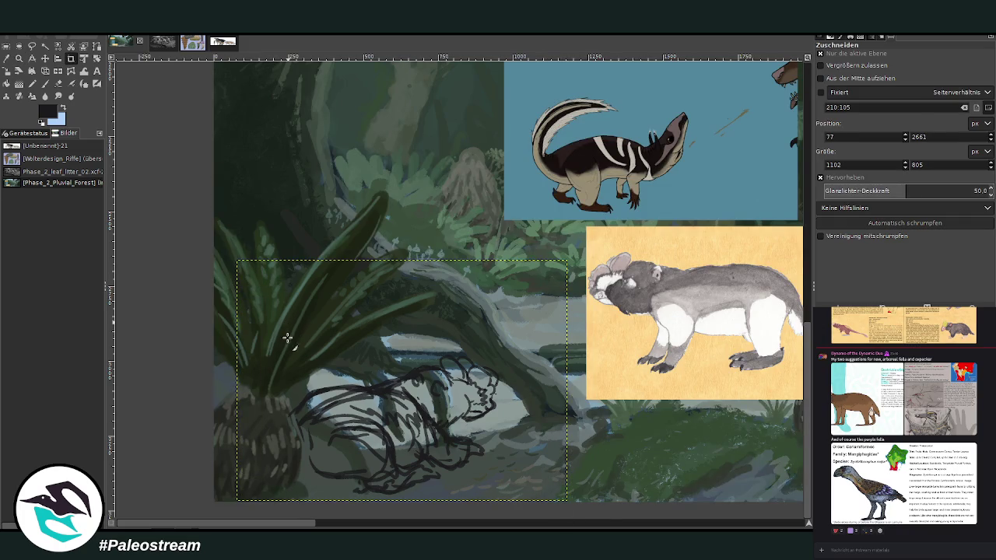
mouse_move(295, 519)
mouse_down()
mouse_move(545, 522)
mouse_move(265, 527)
mouse_up()
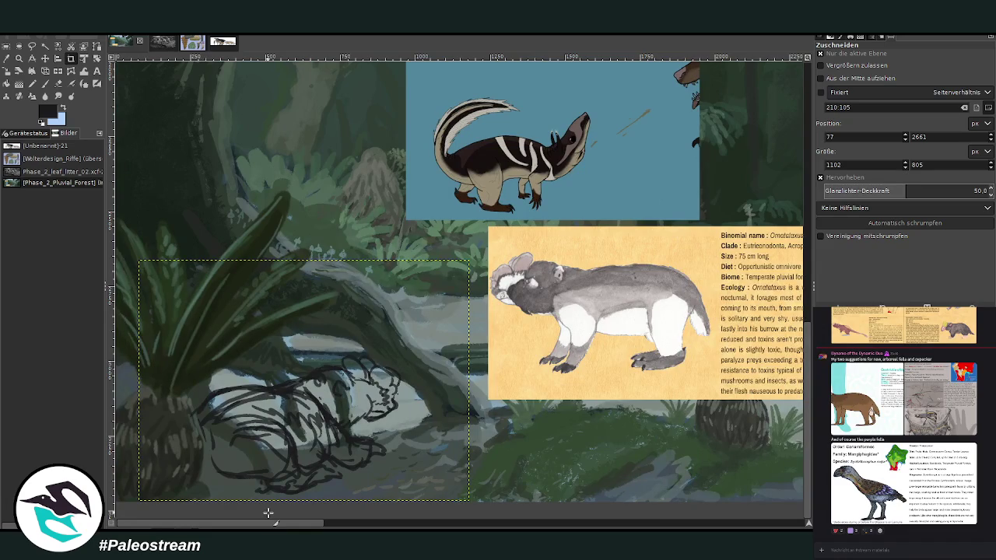
Sample a grey-blue from the painting and enlarge the brush to 135
key(o)
click(360, 284)
key(p)
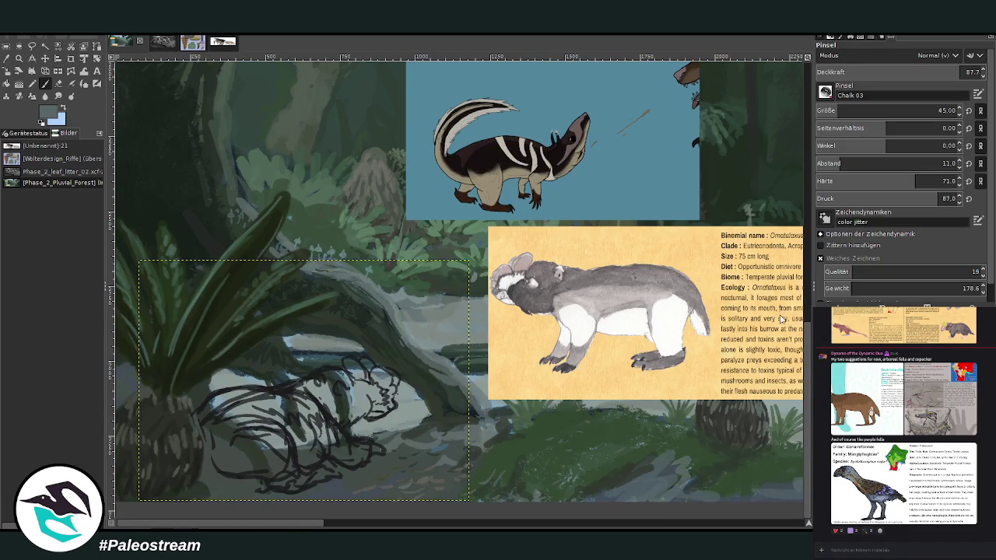
click(935, 109)
Scale the sketch layer down to 952 × 695 px
key(shift+s)
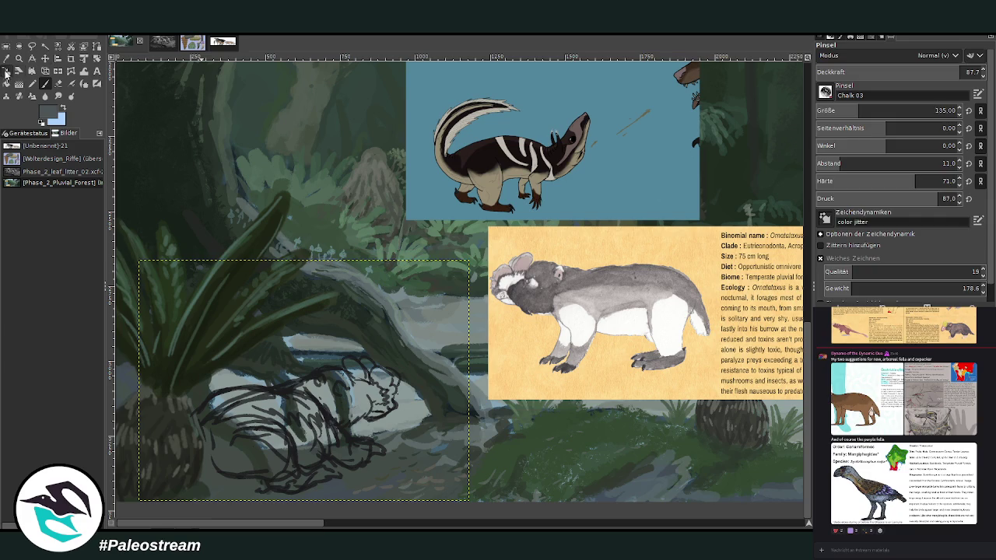
mouse_move(330, 350)
mouse_down()
mouse_move(307, 374)
mouse_move(326, 364)
mouse_up()
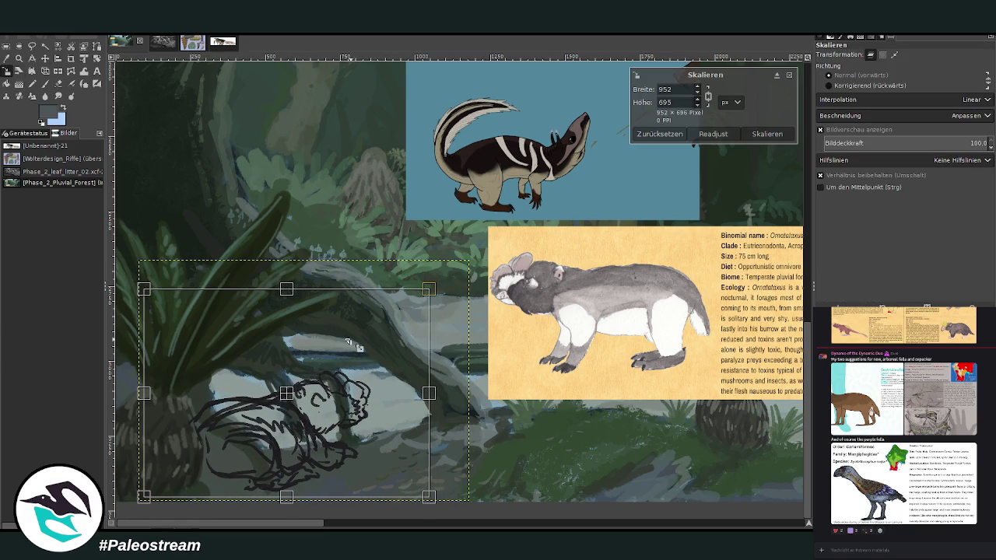
key(Return)
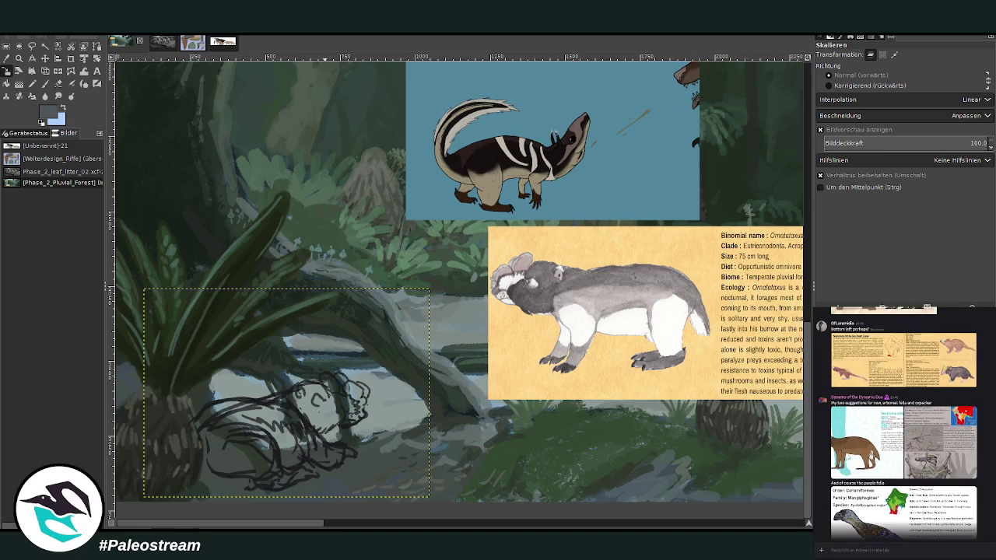
Scroll the view and enlarge the Takoor reference image in the chat
scroll(828, 421, up, 3)
scroll(828, 421, up, 3)
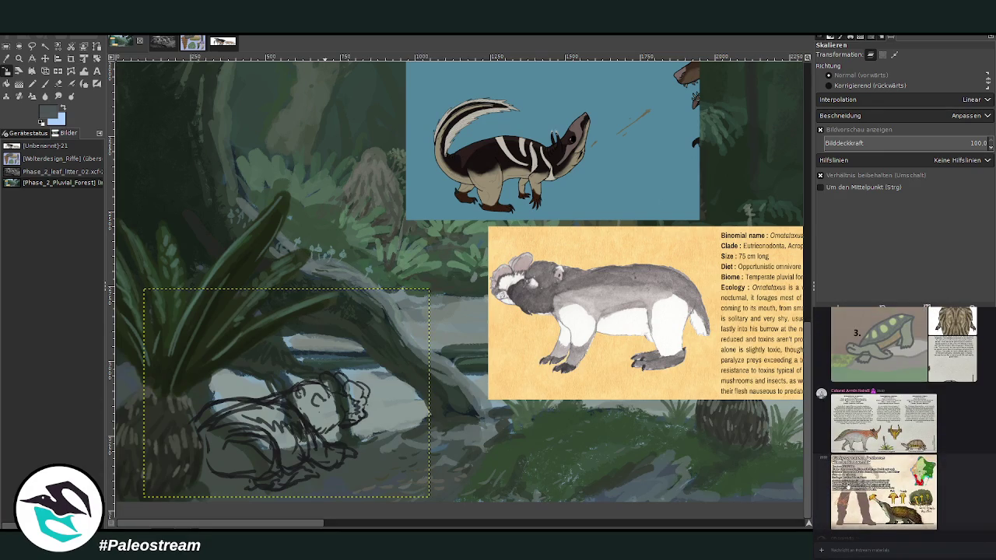
scroll(846, 502, down, 3)
scroll(839, 486, down, 3)
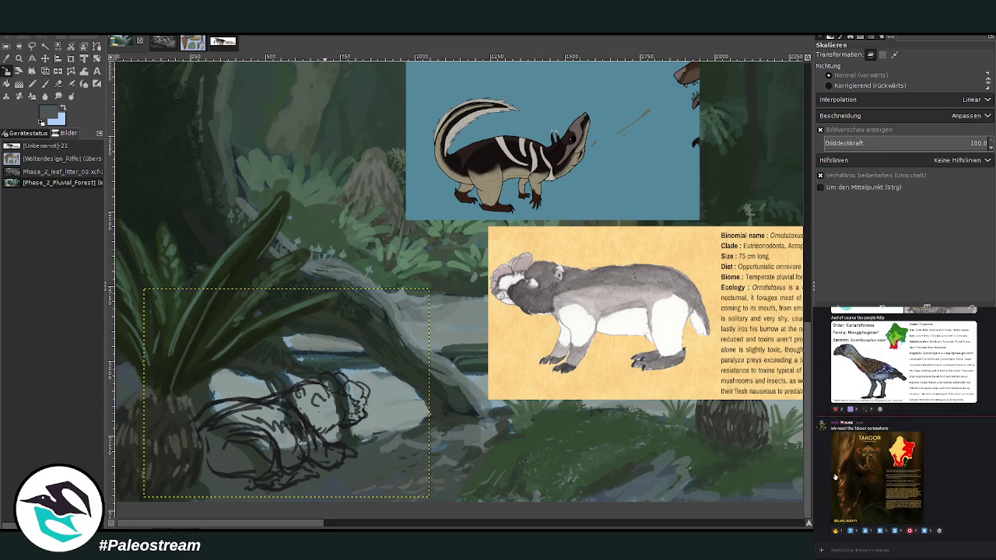
mouse_move(877, 476)
click(850, 498)
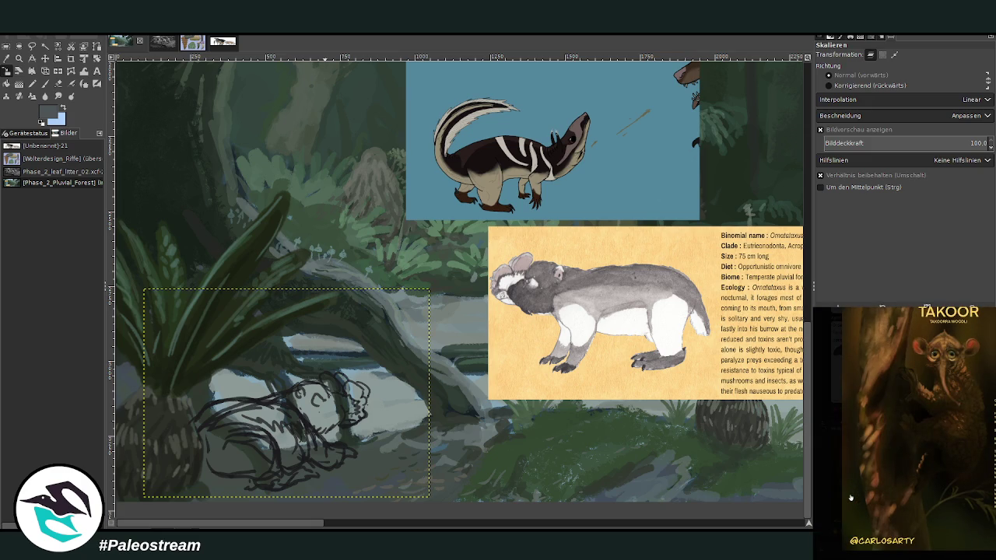
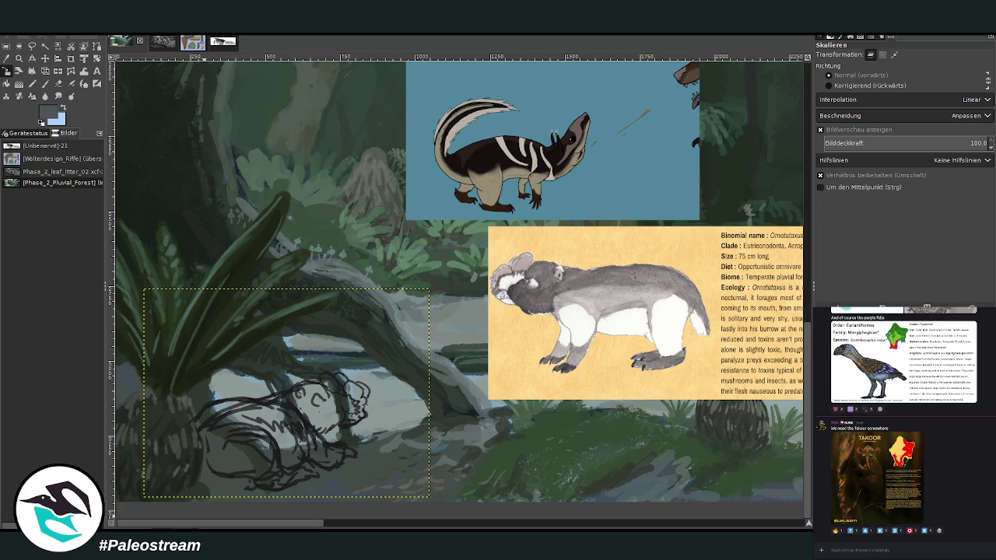
Zoom in on the sketched creature under the log and enlarge the Warp Transform brush
key(z)
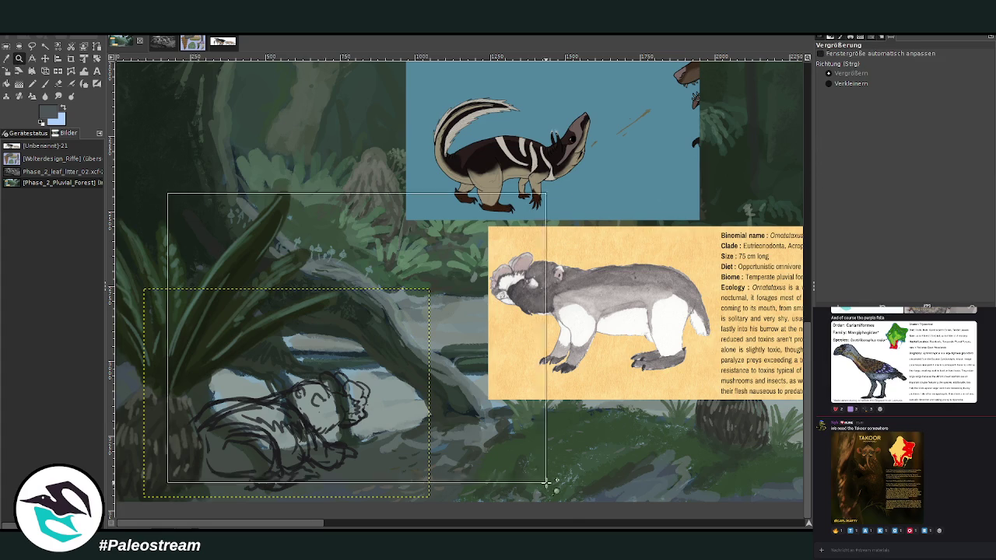
drag(162, 188, 525, 475)
click(7, 60)
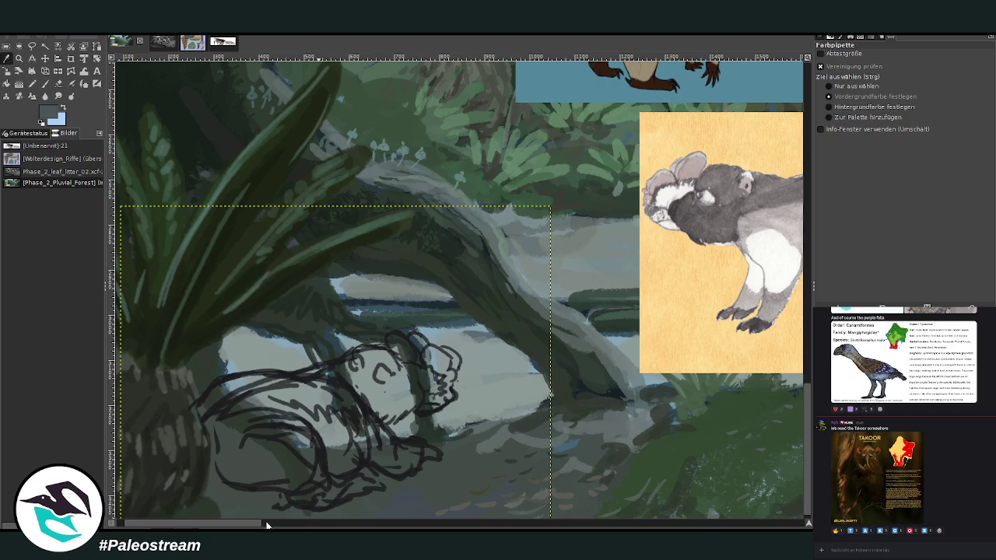
scroll(283, 525, right, 2)
scroll(261, 492, right, 1)
key(shift+w)
drag(848, 71, 874, 71)
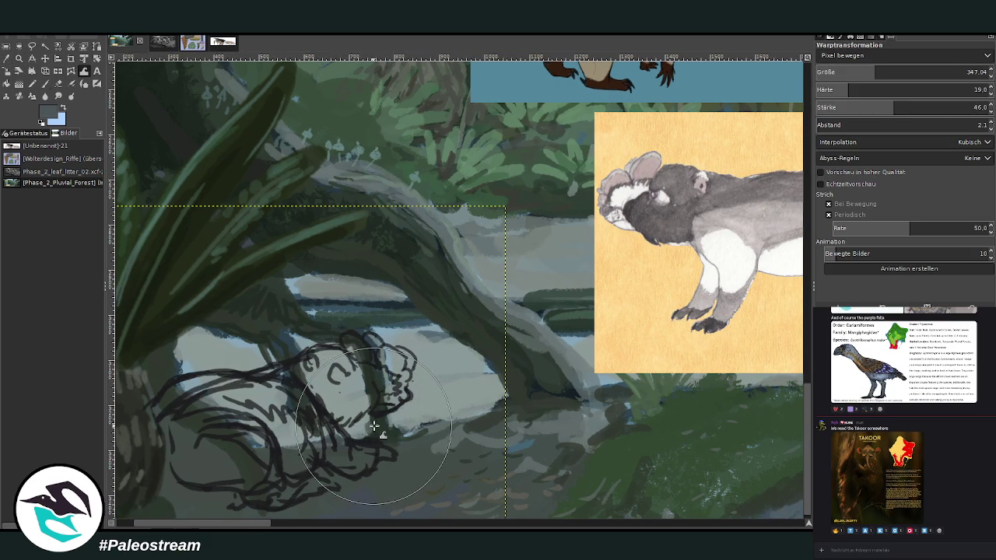
Pick black from the sketch and paint a size-43 dark line along the head's right edge
key(o)
click(316, 420)
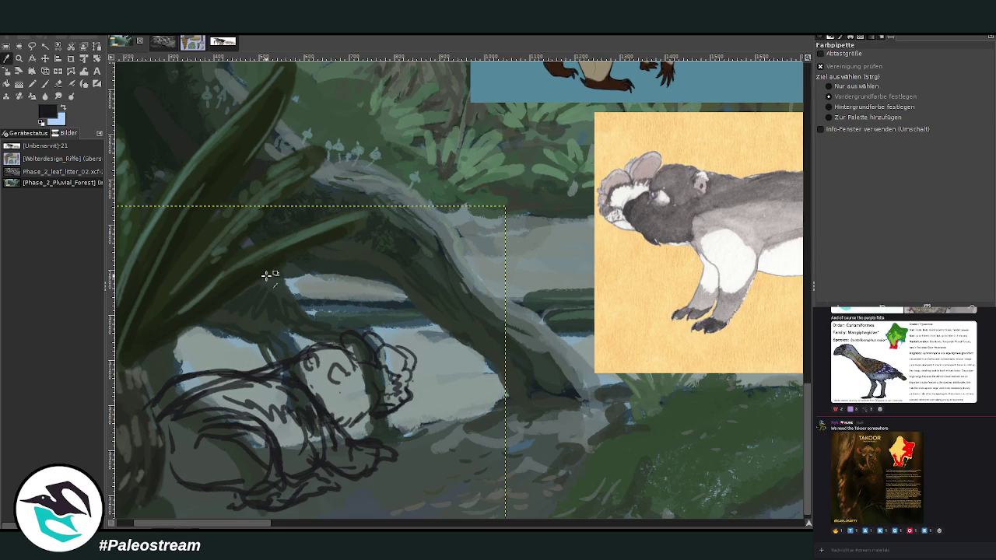
click(44, 83)
click(843, 110)
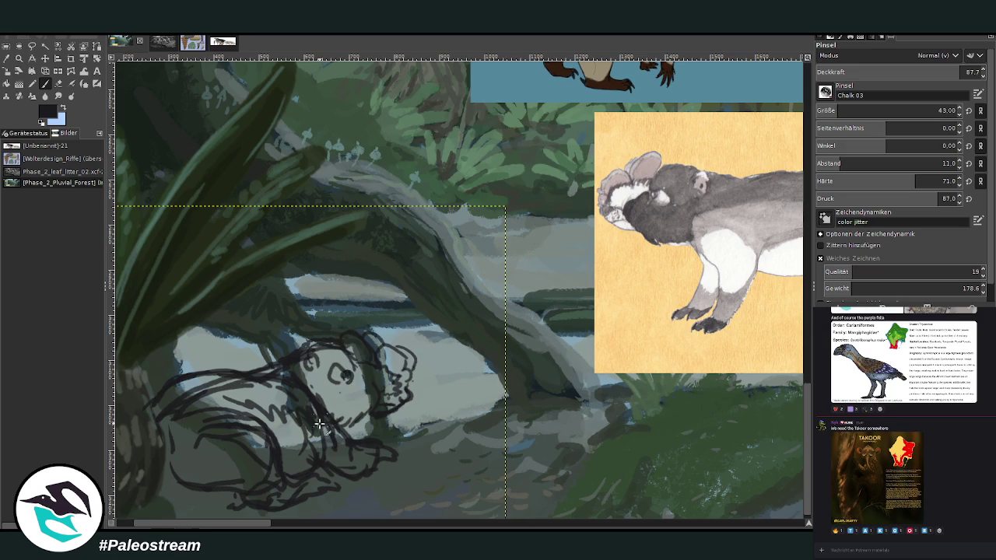
drag(369, 351, 396, 390)
Warp the sketched head lines into a new shape
click(84, 71)
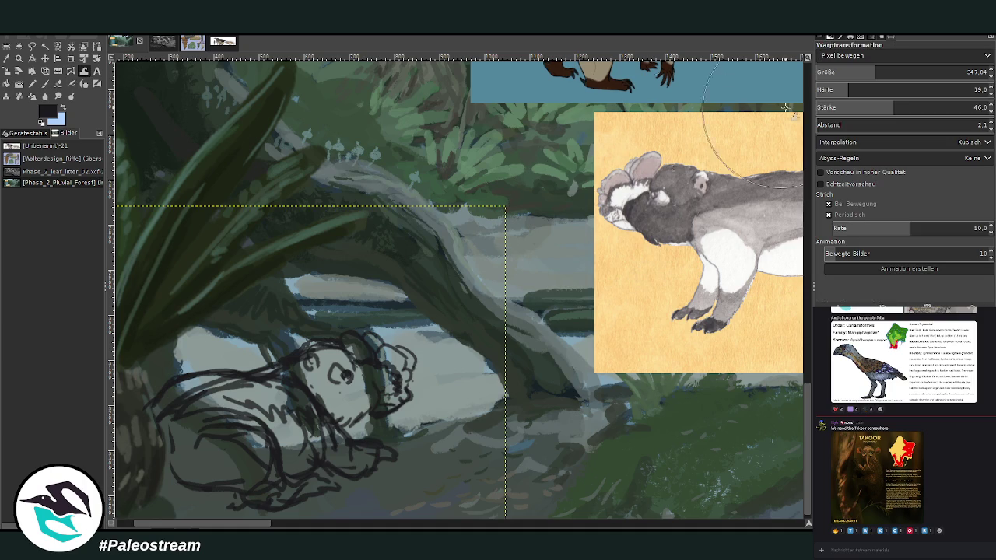
drag(384, 362, 333, 338)
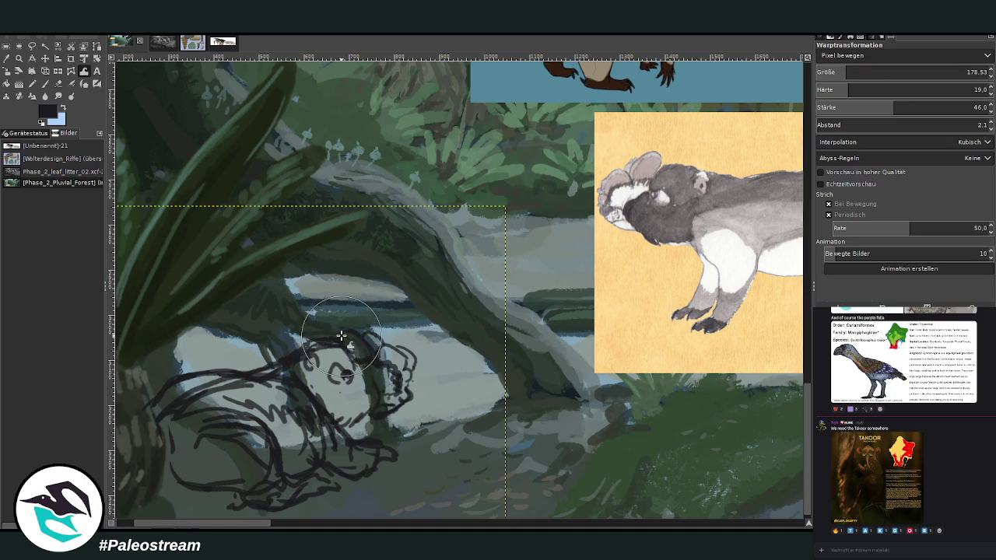
click(8, 60)
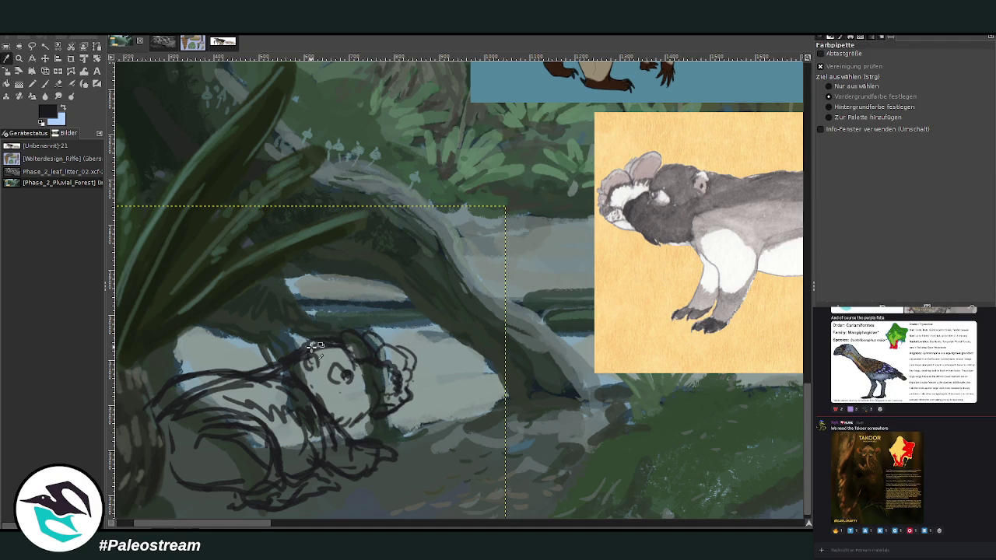
click(45, 83)
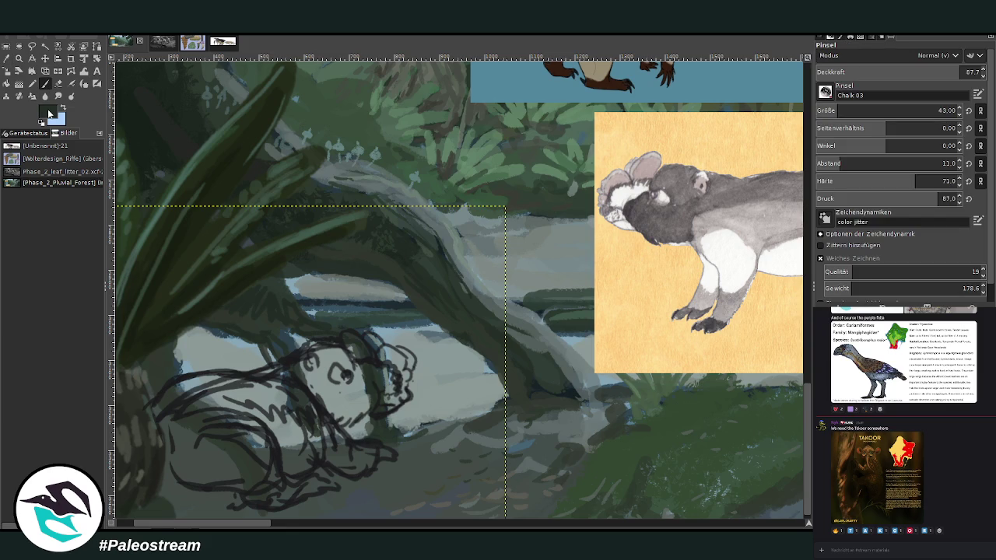
Paint dark patches on the creature's left side at size 111, and over its head and eye at size 76
click(935, 111)
mouse_move(169, 413)
mouse_down()
mouse_move(160, 413)
mouse_move(192, 433)
mouse_move(245, 392)
mouse_move(202, 401)
mouse_move(196, 383)
mouse_move(181, 384)
mouse_move(284, 383)
mouse_up()
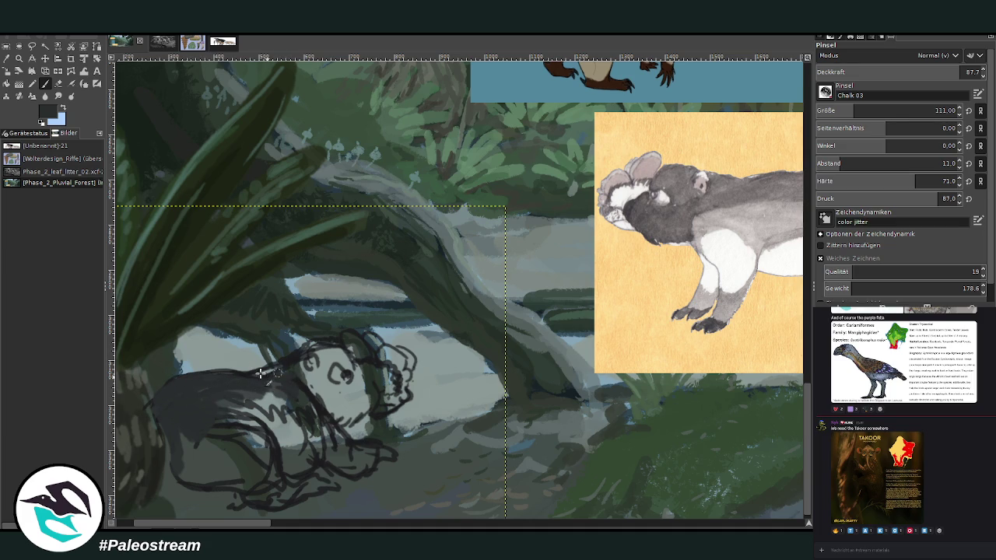
click(846, 114)
mouse_move(341, 366)
mouse_down()
mouse_move(326, 346)
mouse_move(311, 347)
mouse_move(324, 366)
mouse_move(360, 366)
mouse_up()
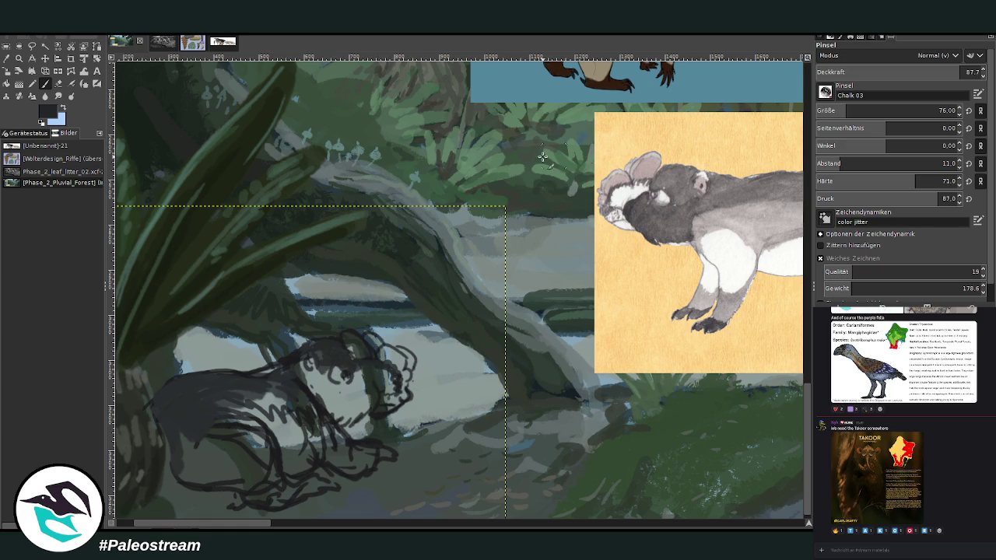
mouse_move(351, 389)
mouse_down()
mouse_move(359, 422)
mouse_move(345, 387)
mouse_move(347, 399)
mouse_up()
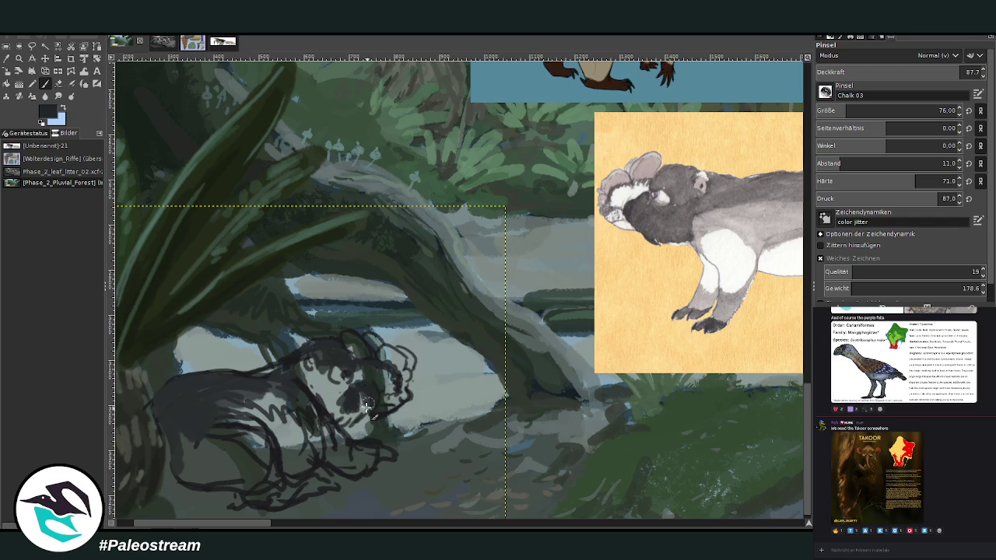
mouse_move(351, 388)
mouse_down()
mouse_move(368, 409)
mouse_move(338, 386)
mouse_move(327, 401)
mouse_move(313, 379)
mouse_move(315, 393)
mouse_move(358, 420)
mouse_up()
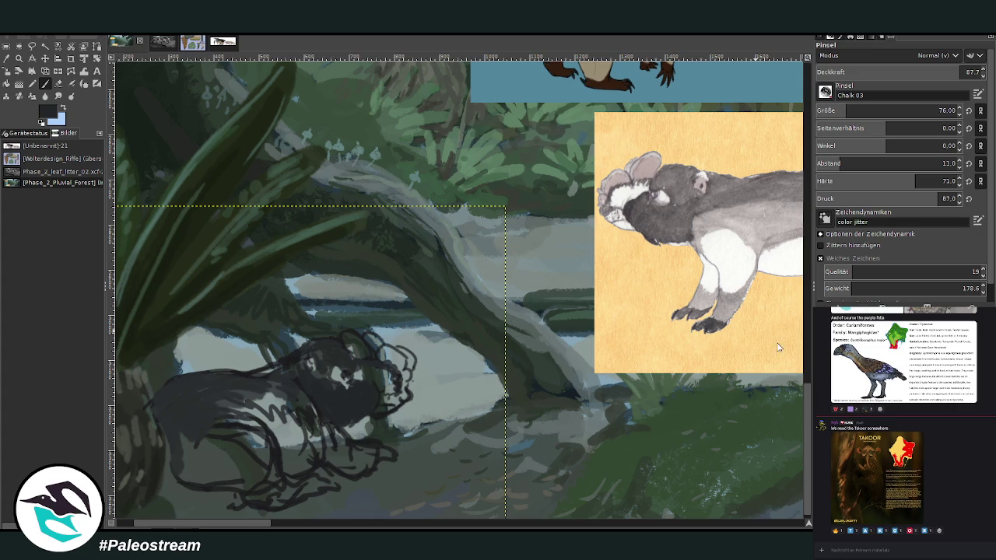
Add small size-48 dark strokes to the face and briefly view a creature sheet posted in chat
click(841, 110)
drag(360, 421, 329, 413)
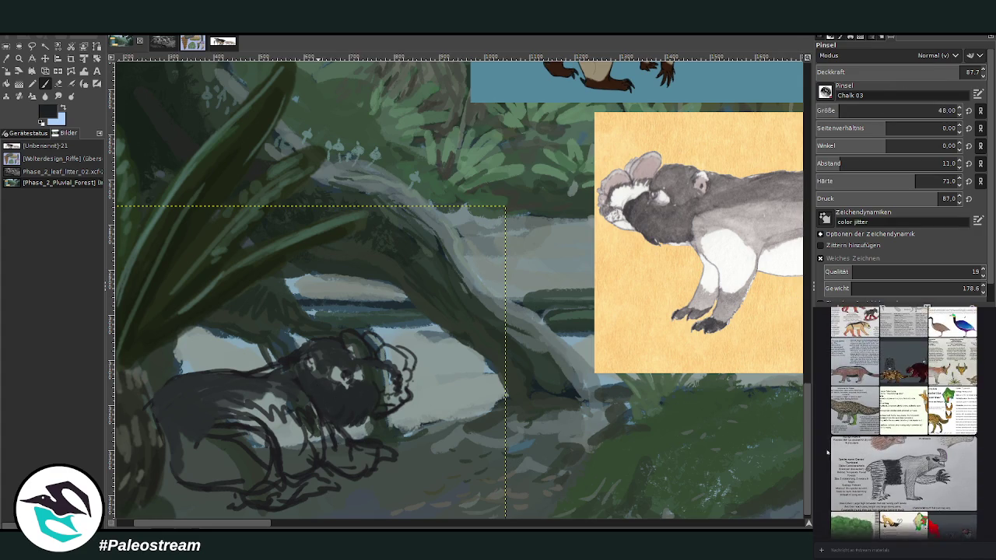
click(872, 485)
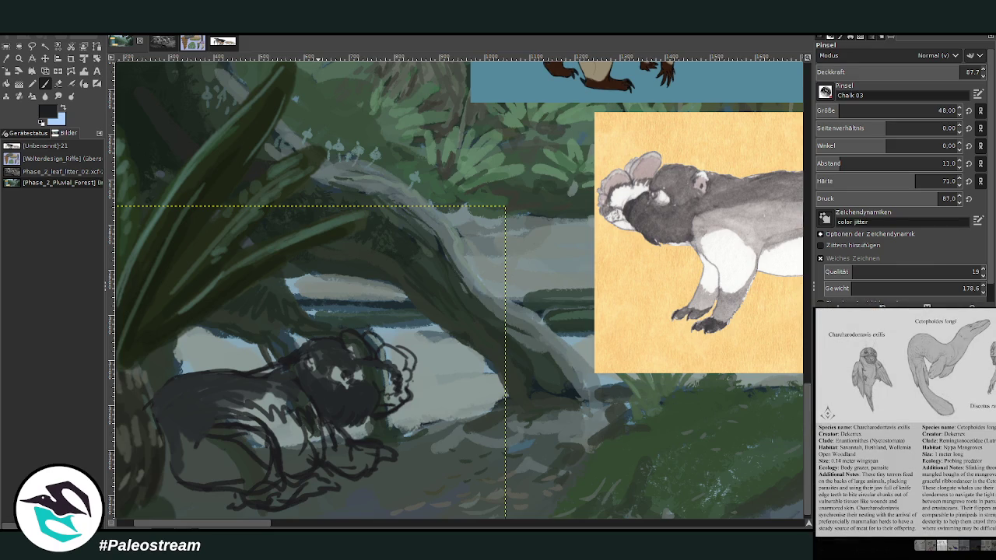
key(Escape)
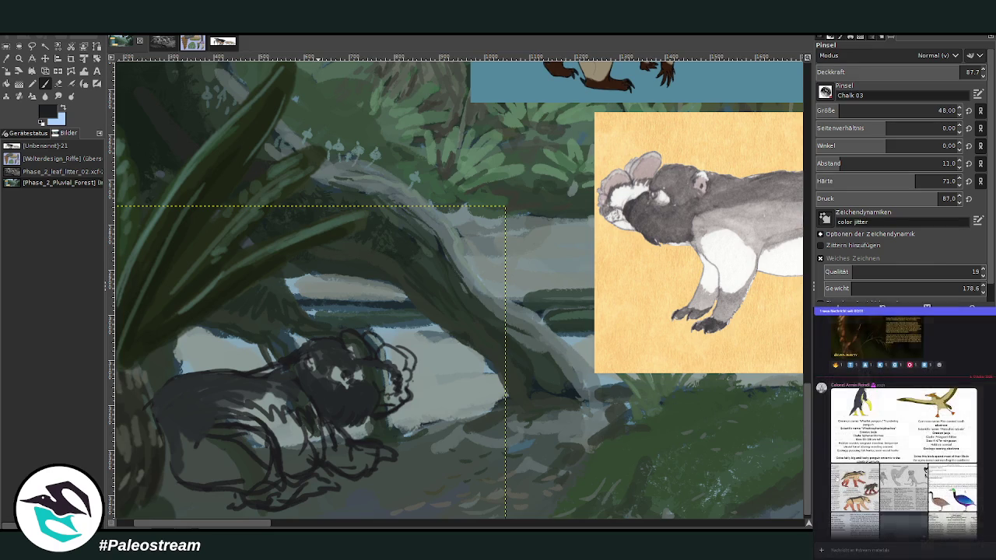
scroll(903, 424, down, 3)
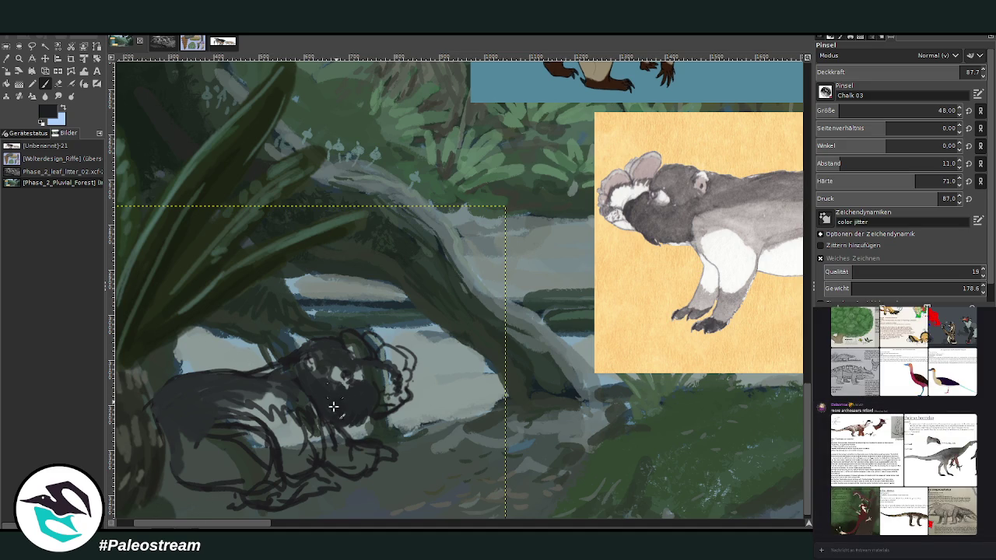
scroll(282, 525, left, 2)
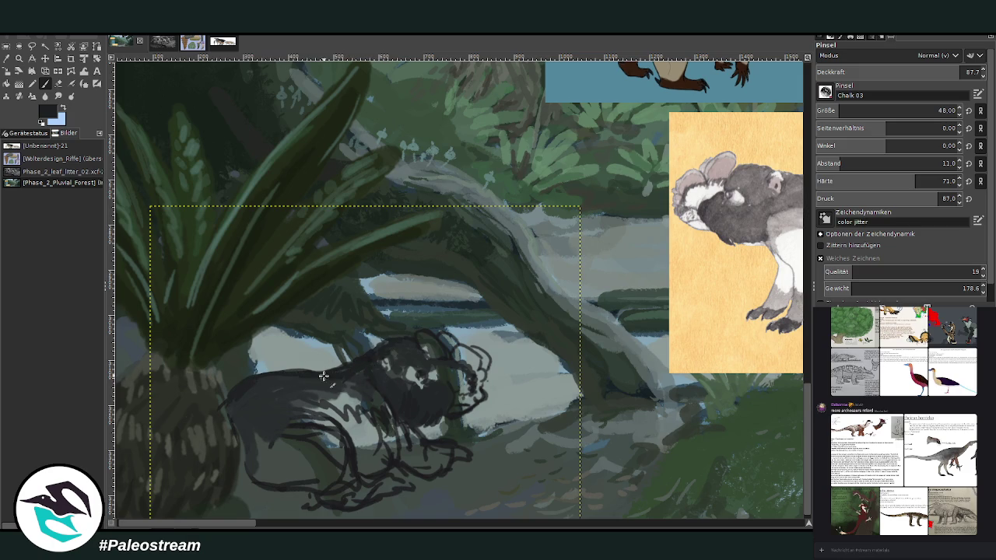
Add short dark strokes near the creature's front leg
drag(241, 438, 247, 461)
click(59, 84)
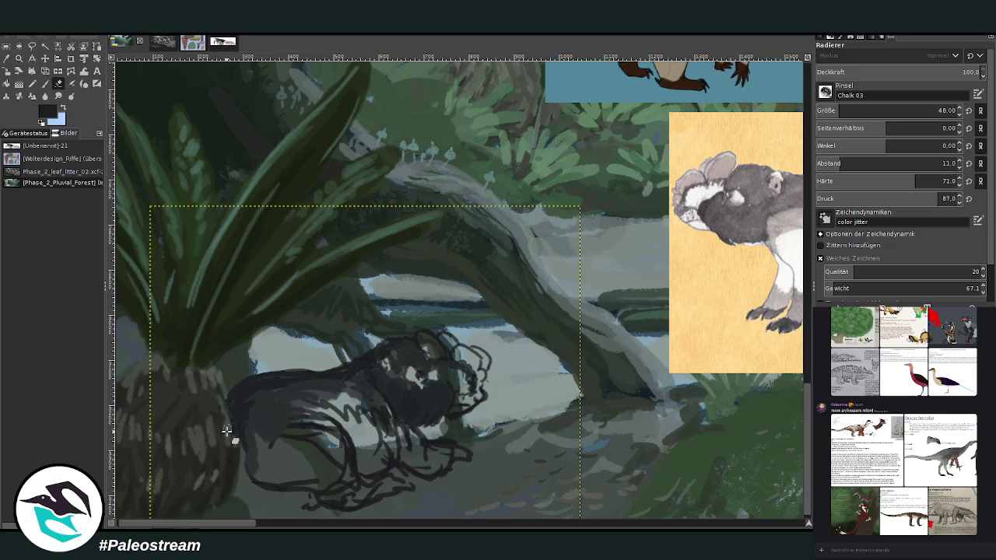
click(44, 94)
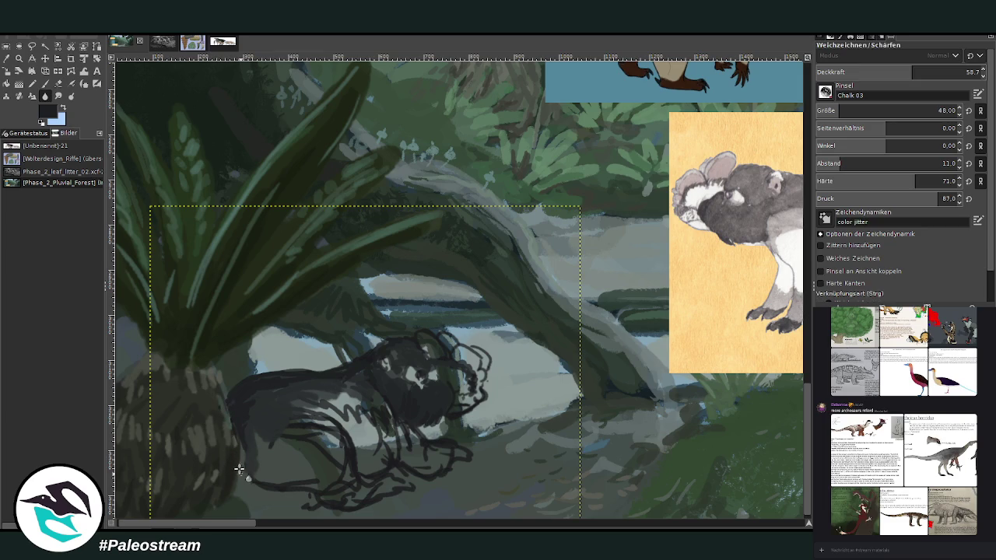
click(44, 83)
mouse_move(245, 436)
mouse_down()
mouse_move(238, 429)
mouse_move(257, 447)
mouse_move(258, 476)
mouse_up()
scroll(258, 476, right, 3)
scroll(258, 466, right, 2)
scroll(261, 455, left, 1)
scroll(263, 442, left, 2)
Sample grey from the info card's animal and paint light grey at size 61 over flank, shoulder and front leg
ctrl+click(771, 315)
click(856, 111)
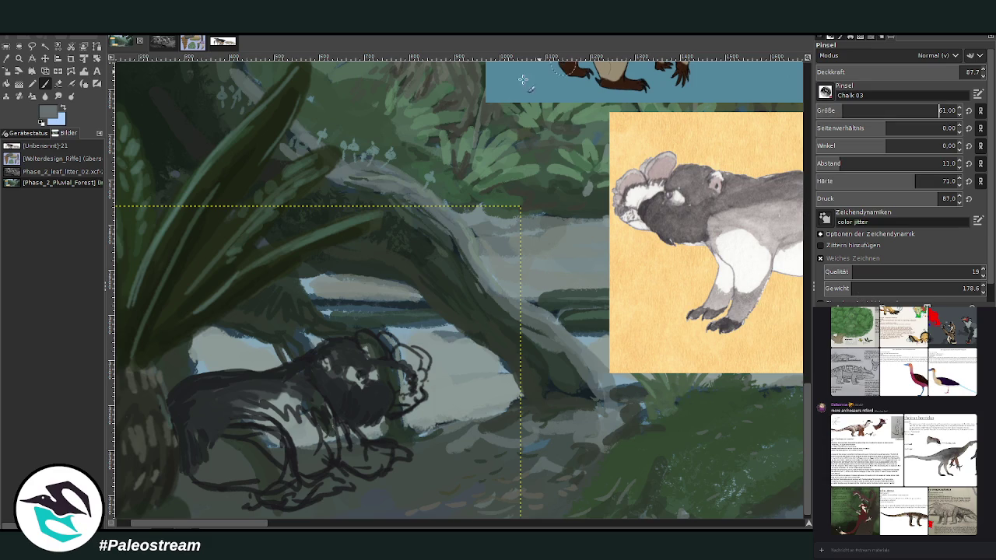
mouse_move(292, 420)
mouse_down()
mouse_move(316, 467)
mouse_move(323, 416)
mouse_move(330, 463)
mouse_move(309, 470)
mouse_move(291, 425)
mouse_move(315, 467)
mouse_move(342, 455)
mouse_up()
mouse_move(338, 412)
mouse_down()
mouse_move(368, 463)
mouse_move(331, 405)
mouse_move(356, 461)
mouse_move(349, 442)
mouse_up()
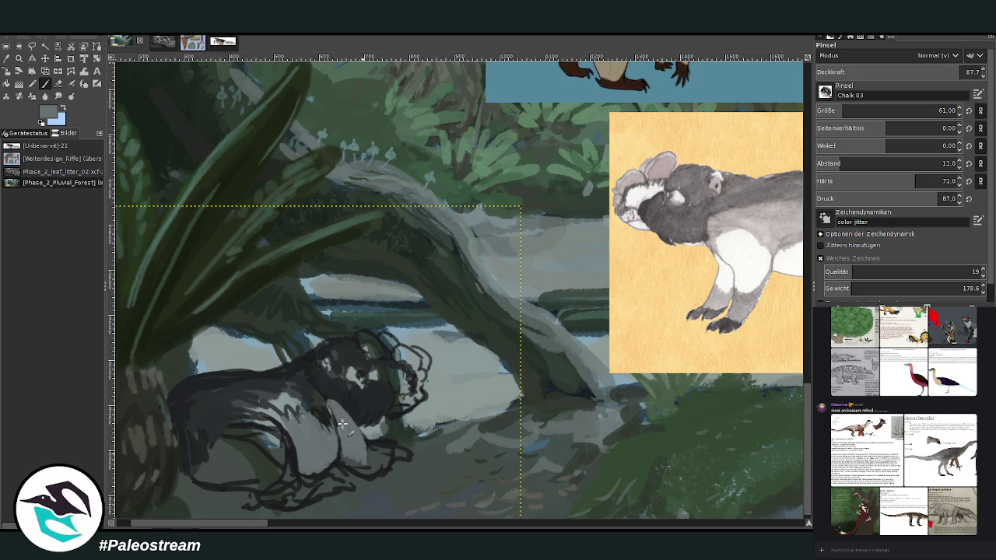
mouse_move(314, 528)
mouse_down()
mouse_move(294, 445)
mouse_move(290, 475)
mouse_up()
mouse_move(280, 424)
mouse_down()
mouse_move(294, 490)
mouse_move(260, 476)
mouse_move(250, 432)
mouse_move(248, 481)
mouse_move(304, 495)
mouse_up()
mouse_move(254, 433)
mouse_down()
mouse_move(233, 467)
mouse_move(212, 461)
mouse_move(205, 441)
mouse_up()
Paint darker sampled greys across the creature's body and back, and light grey along the belly
ctrl+click(764, 313)
mouse_move(255, 409)
mouse_down()
mouse_move(269, 440)
mouse_move(274, 424)
mouse_move(245, 412)
mouse_move(235, 425)
mouse_move(339, 430)
mouse_up()
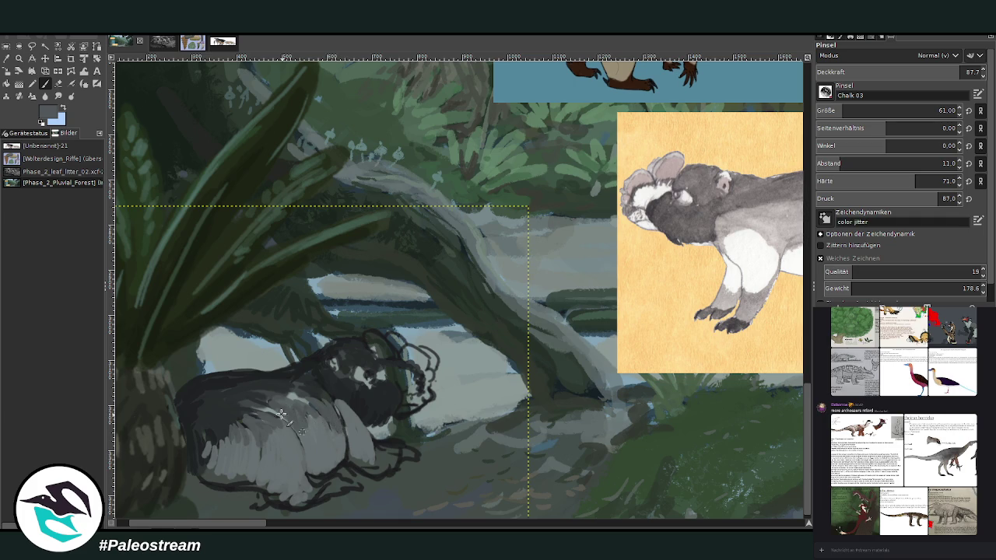
ctrl+click(774, 327)
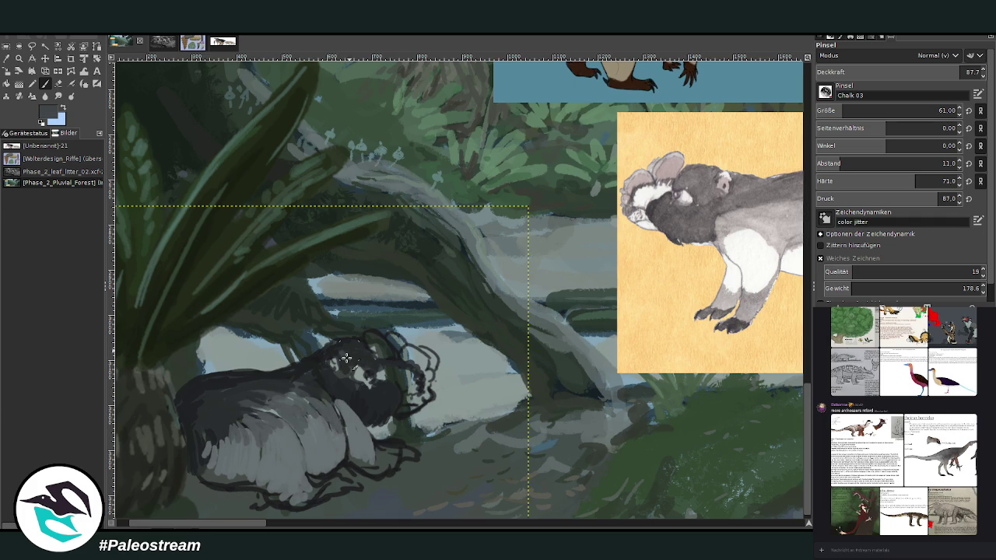
mouse_move(311, 394)
mouse_down()
mouse_move(251, 406)
mouse_move(242, 423)
mouse_move(204, 432)
mouse_move(194, 466)
mouse_up()
ctrl+click(776, 335)
mouse_move(259, 527)
mouse_down()
mouse_move(298, 527)
mouse_move(252, 527)
mouse_up()
drag(240, 485, 311, 483)
Dab dark paint on the face and cheek, then add light grey patches to the face
mouse_move(425, 358)
mouse_down()
mouse_move(414, 390)
mouse_move(389, 380)
mouse_up()
drag(255, 526, 267, 526)
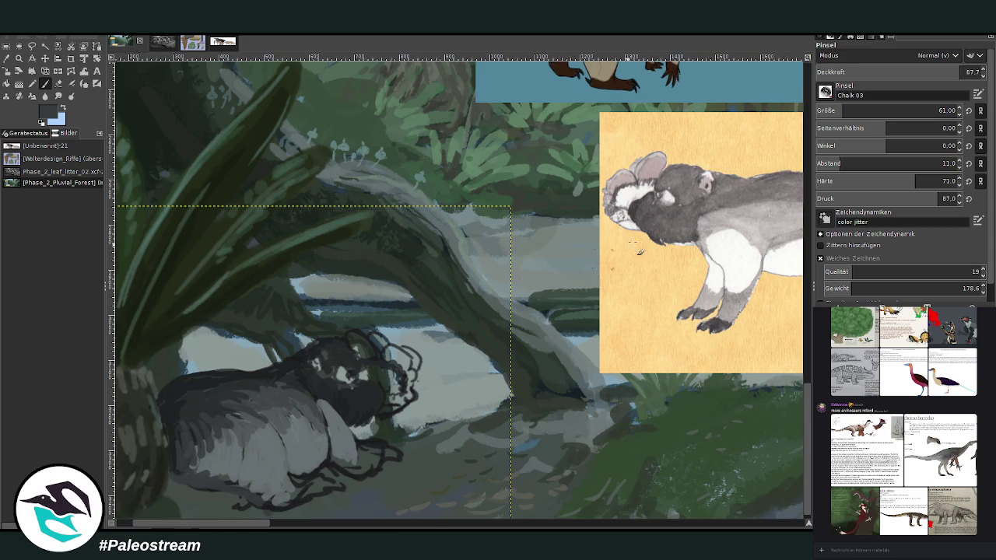
ctrl+click(772, 318)
ctrl+click(767, 285)
drag(391, 379, 393, 393)
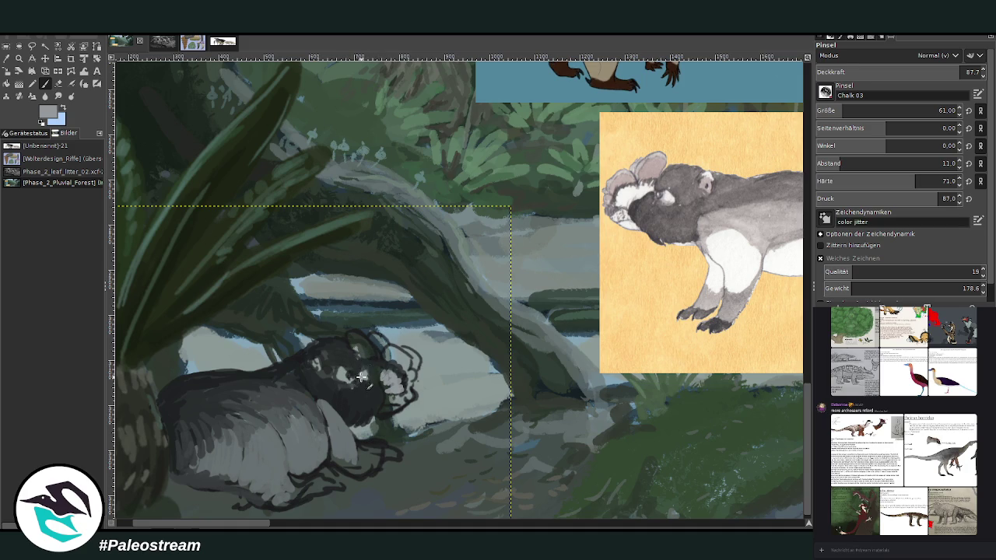
mouse_move(374, 366)
mouse_down()
mouse_move(381, 381)
mouse_move(364, 374)
mouse_move(385, 385)
mouse_up()
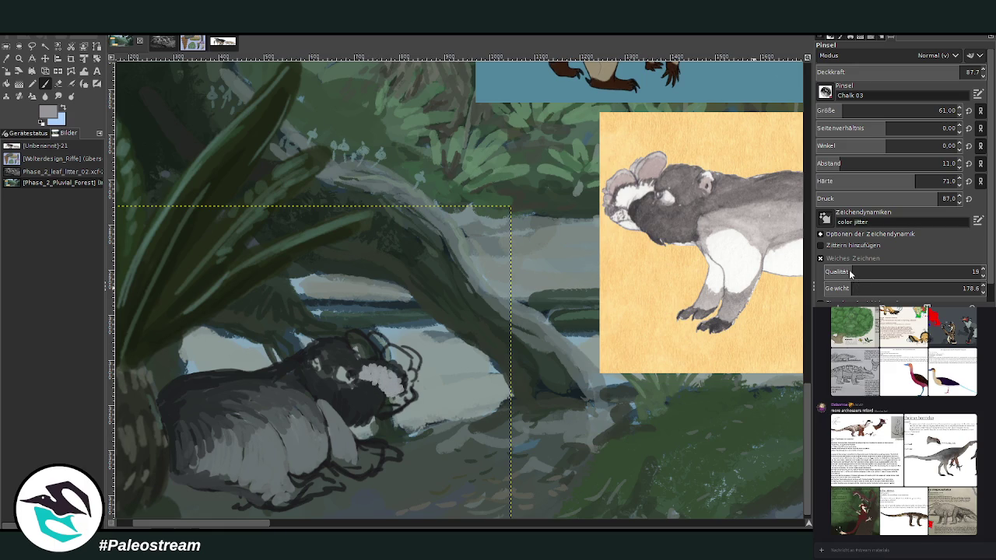
Paint the creature's ears pinkish-purple using greys sampled from the reference face
ctrl+click(661, 184)
ctrl+click(776, 312)
drag(398, 345, 395, 362)
mouse_move(389, 351)
mouse_down()
mouse_move(398, 348)
mouse_move(379, 348)
mouse_up()
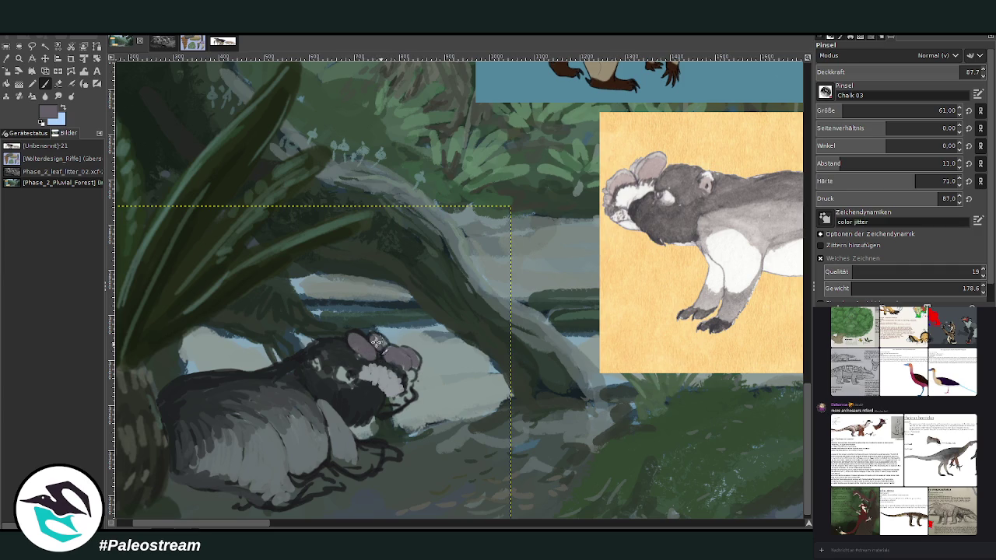
ctrl+click(776, 314)
ctrl+click(776, 330)
mouse_move(411, 356)
mouse_down()
mouse_move(420, 367)
mouse_move(384, 360)
mouse_up()
Layer lighter, then darker grey-purple over the ears at opacities 53.3 and 40.1
drag(855, 74, 856, 69)
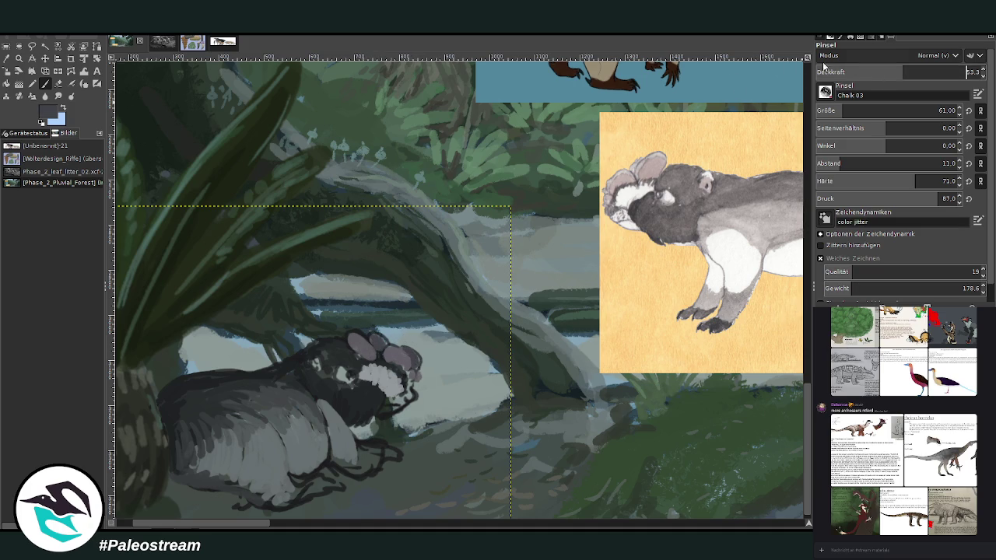
mouse_move(377, 344)
mouse_down()
mouse_move(369, 339)
mouse_move(386, 348)
mouse_up()
click(881, 74)
mouse_move(400, 365)
mouse_down()
mouse_move(380, 347)
mouse_move(371, 366)
mouse_move(359, 355)
mouse_up()
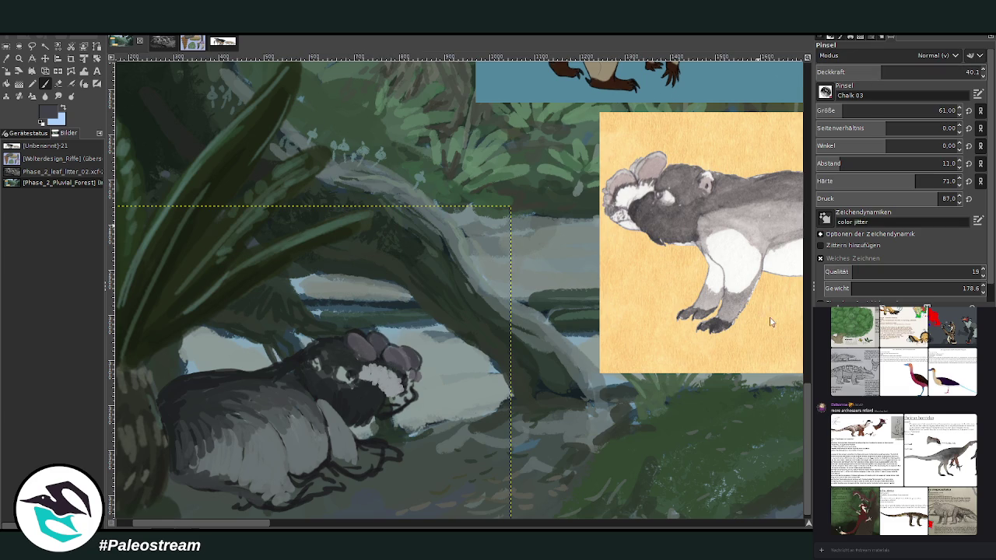
Dab dark touches on the snout's bumps, then set the brush to opacity 76.7 and size 27
text(54)
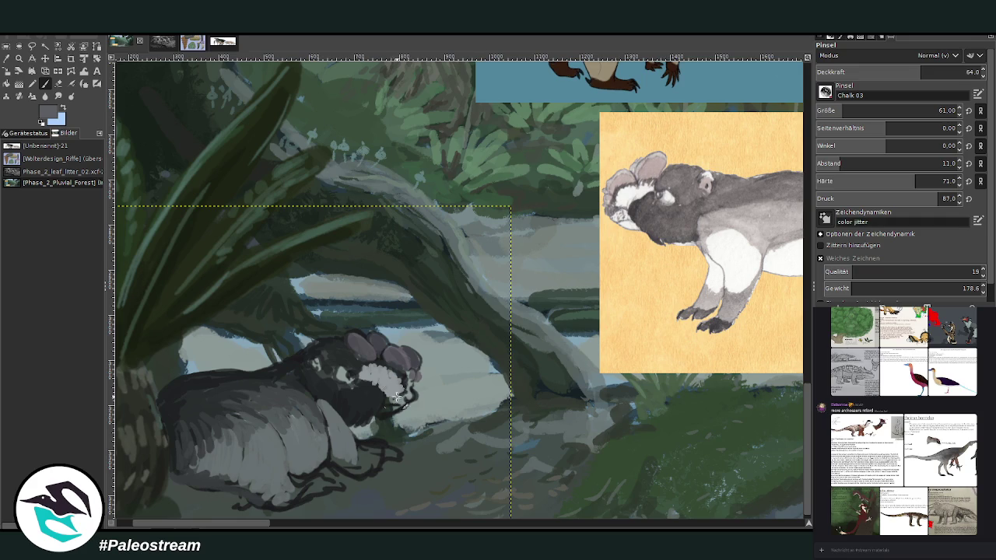
drag(389, 402, 384, 410)
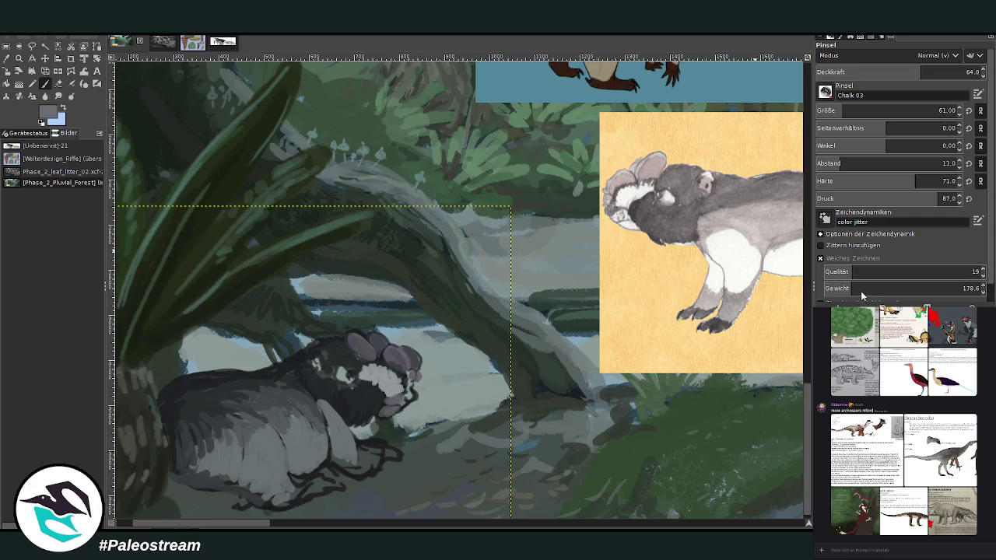
drag(388, 410, 410, 393)
ctrl+click(753, 322)
drag(409, 385, 400, 377)
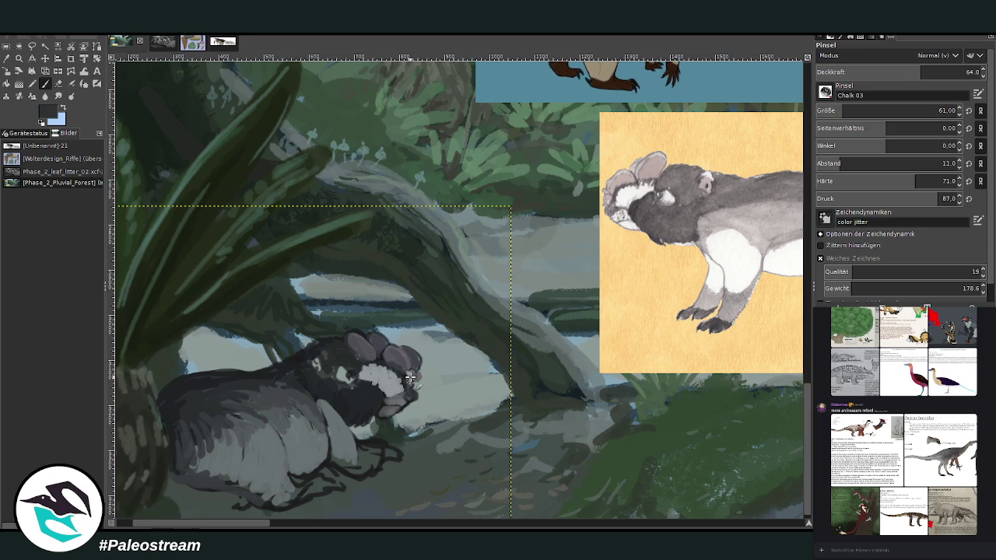
click(943, 72)
click(828, 110)
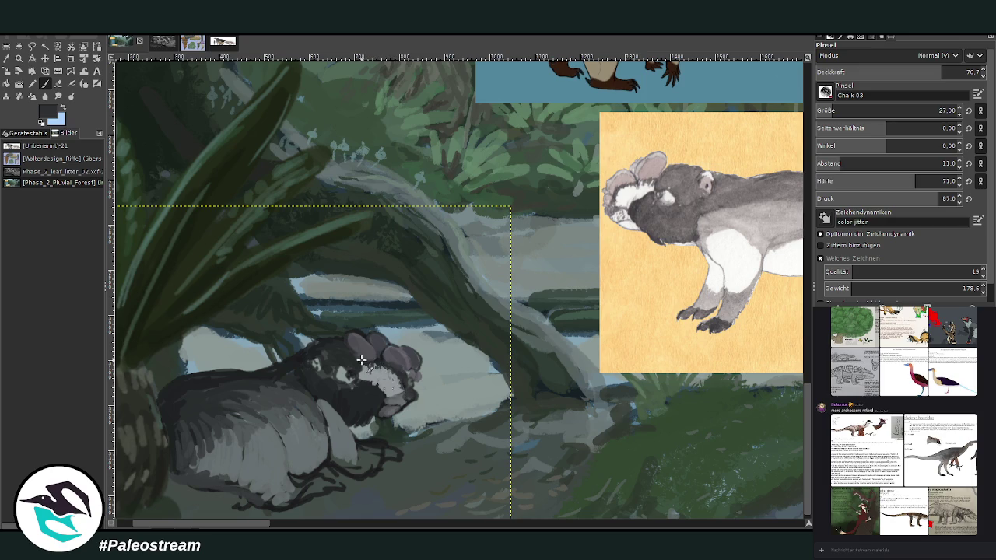
Paint a light-grey highlight around the eye, then pick darker greys and lower opacity to 47.9
ctrl+click(648, 196)
drag(348, 372, 350, 376)
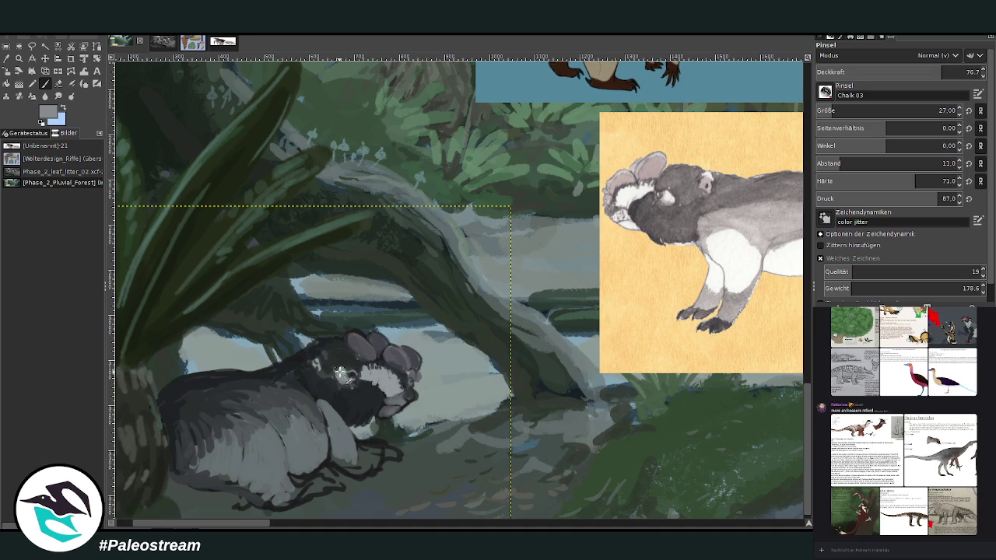
ctrl+click(774, 337)
ctrl+click(773, 330)
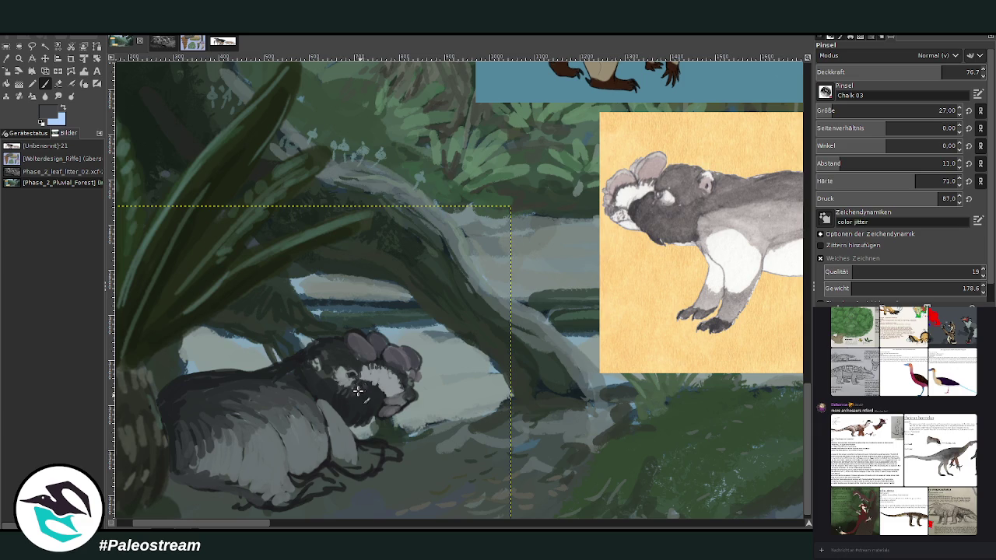
click(896, 71)
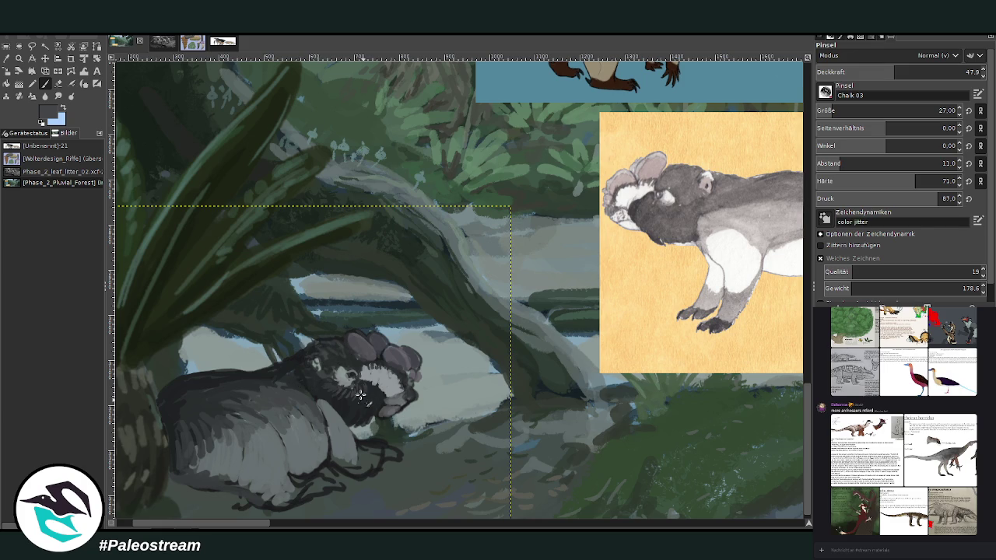
ctrl+click(716, 302)
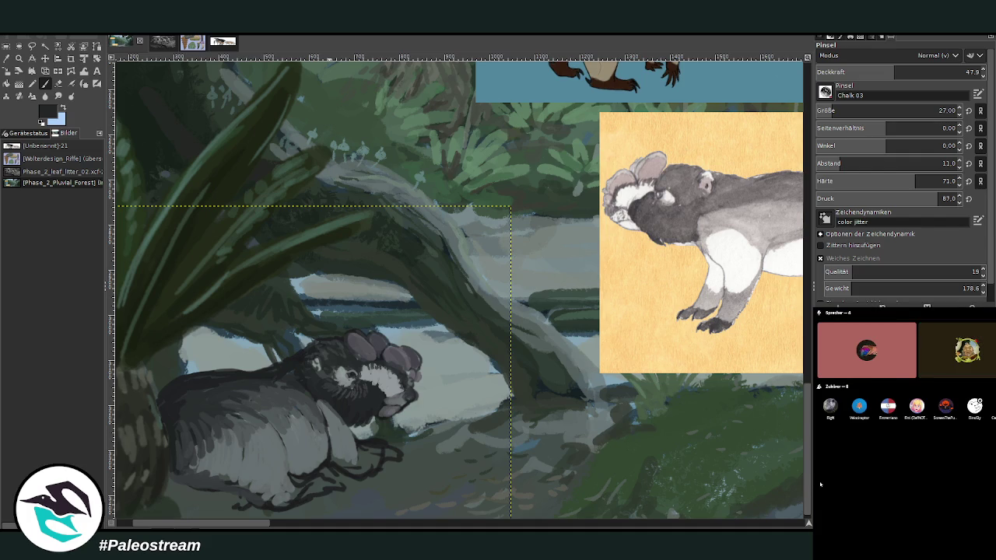
Dismiss a voice-chat participant menu, reselect the Paintbrush and enlarge it to size 48
right_click(991, 405)
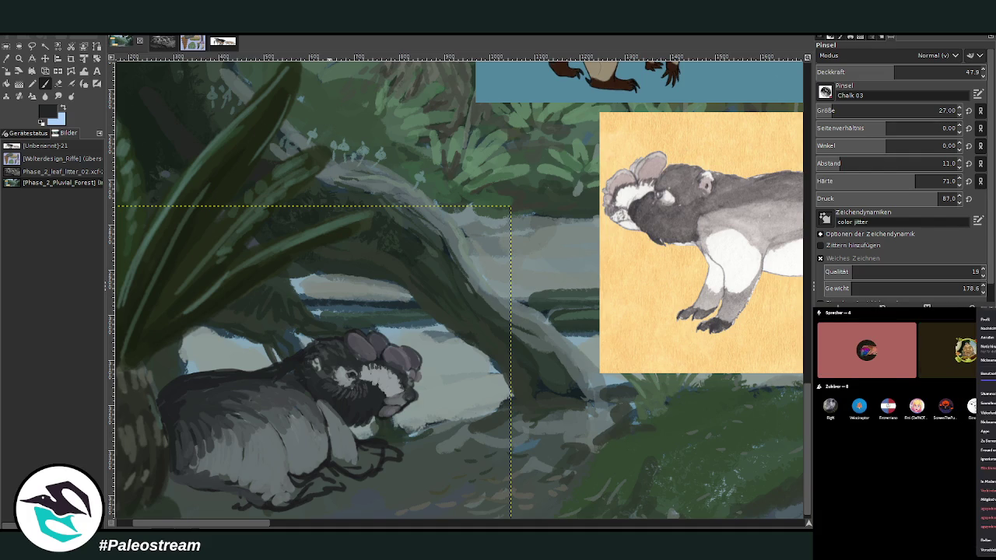
key(Escape)
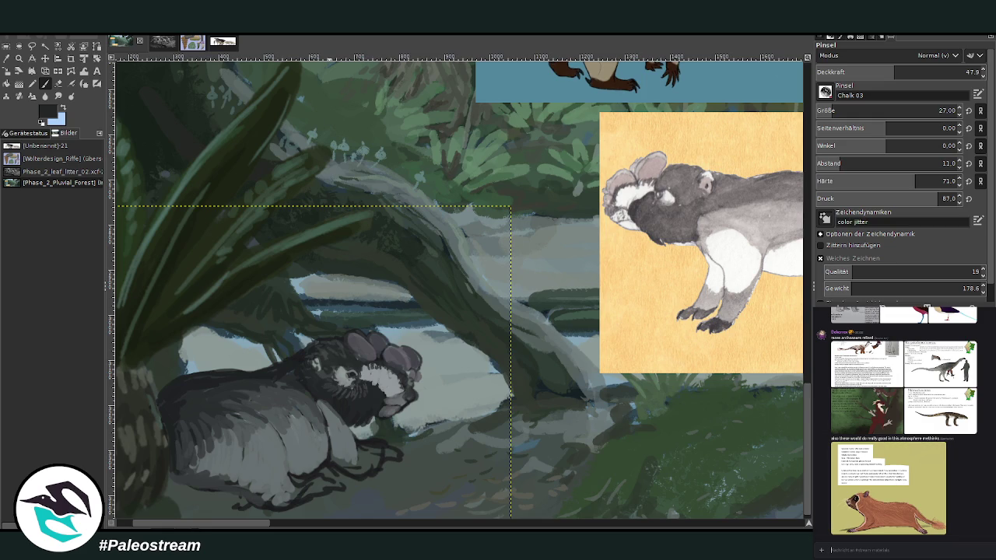
click(45, 84)
scroll(312, 512, left, 4)
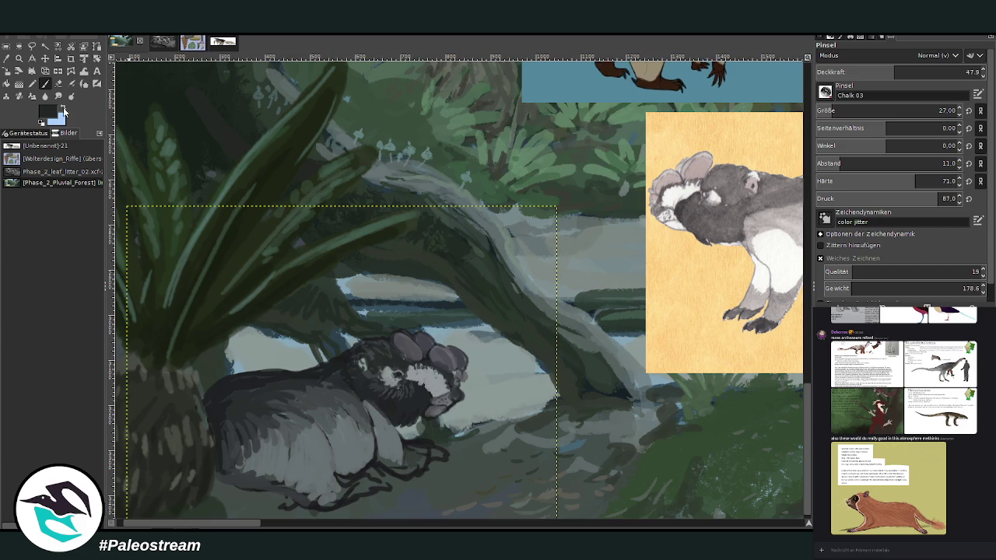
key(bracketright)
key(bracketright)
key(bracketright)
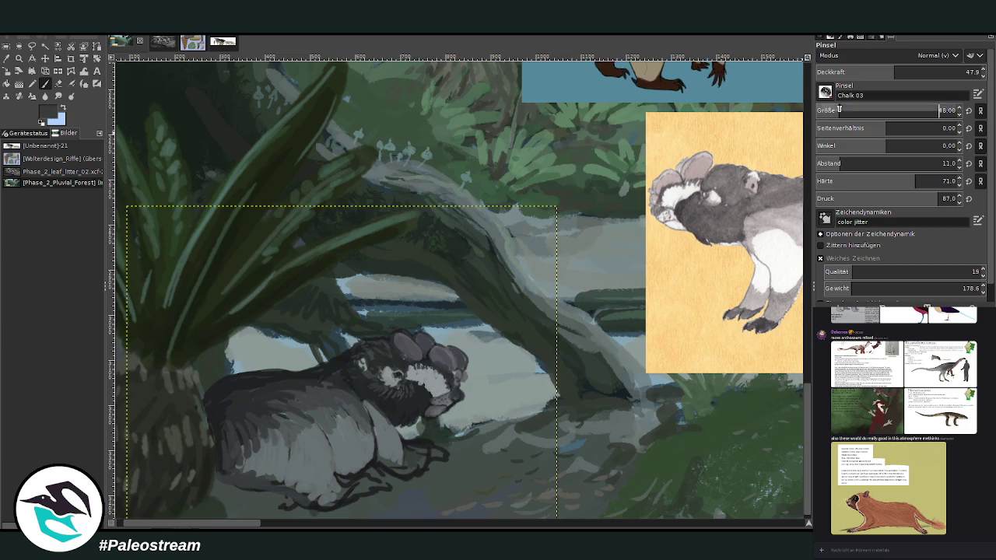
Raise opacity to 56.5 and paint dark grey strokes over the creature's paw
key(greater)
key(greater)
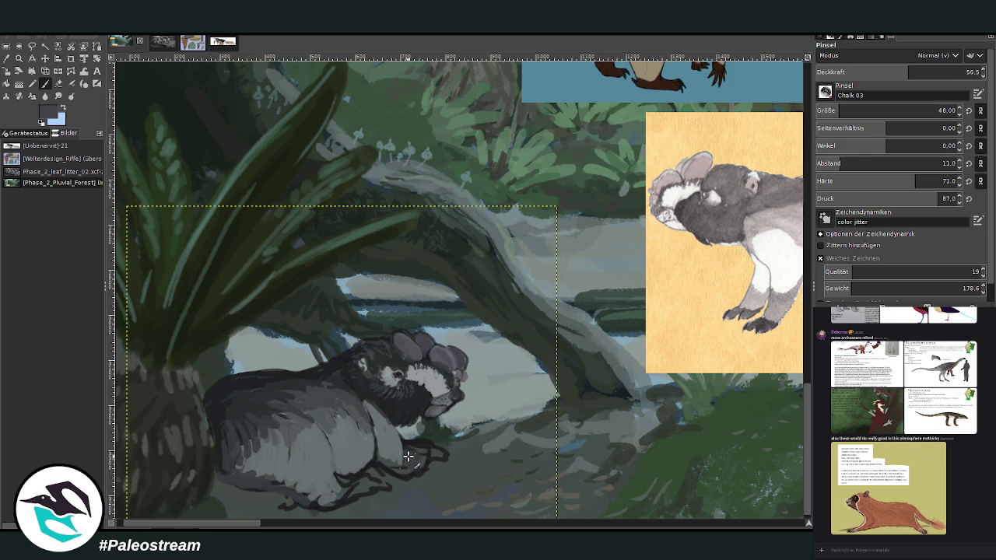
drag(419, 448, 389, 470)
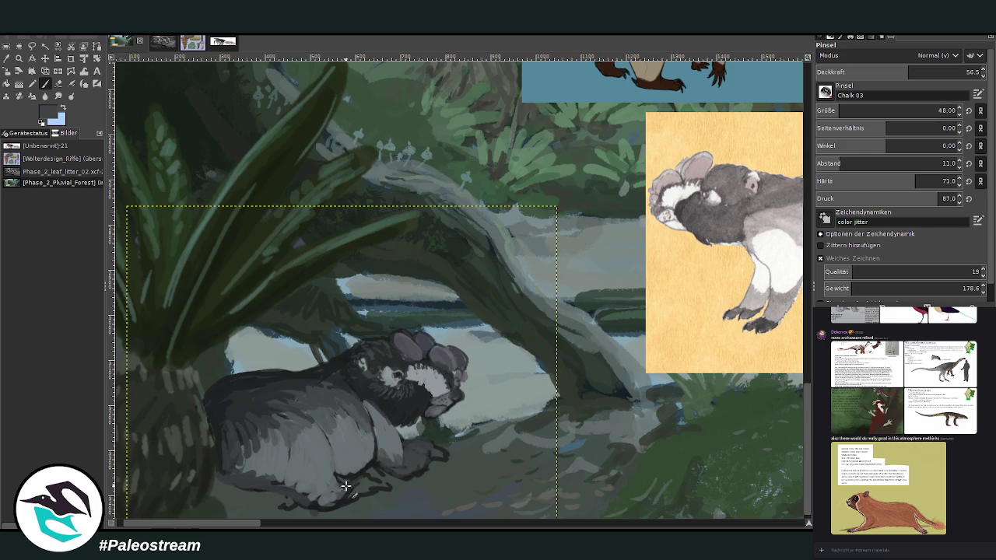
scroll(257, 524, right, 2)
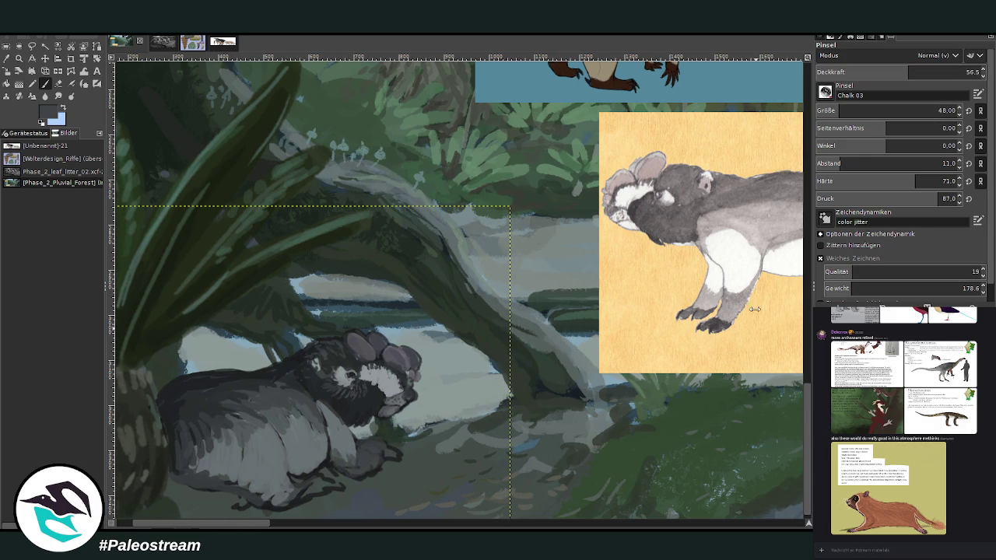
ctrl+click(775, 334)
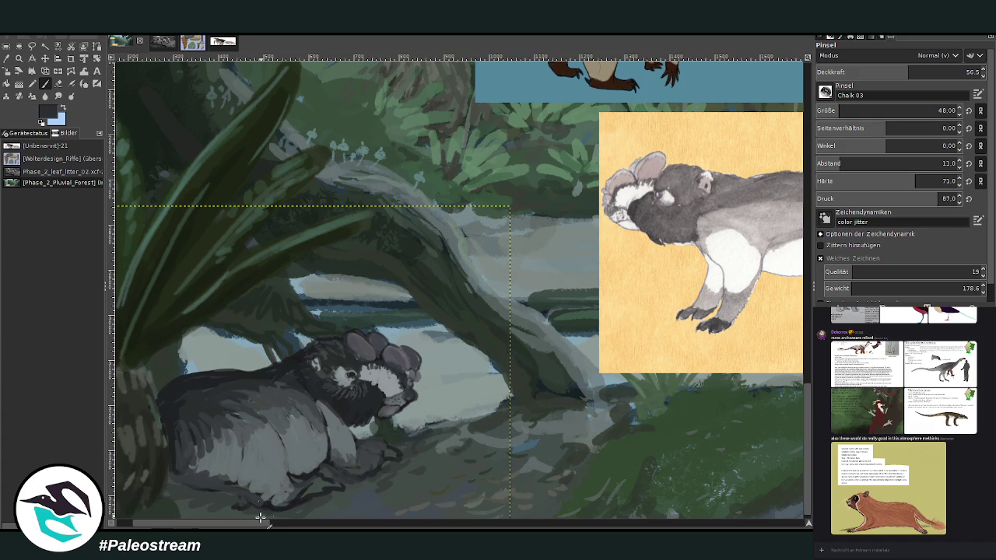
drag(259, 526, 238, 528)
click(8, 60)
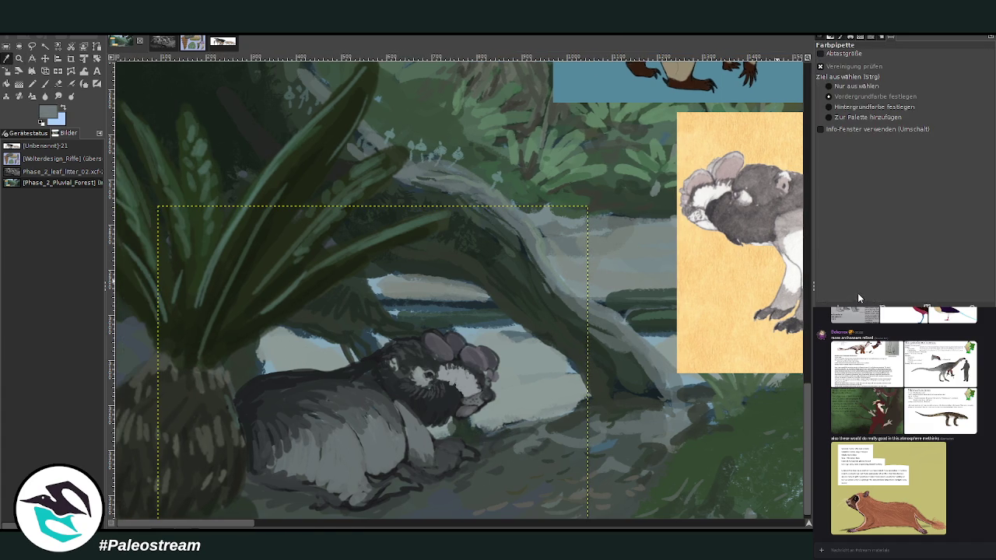
key(p)
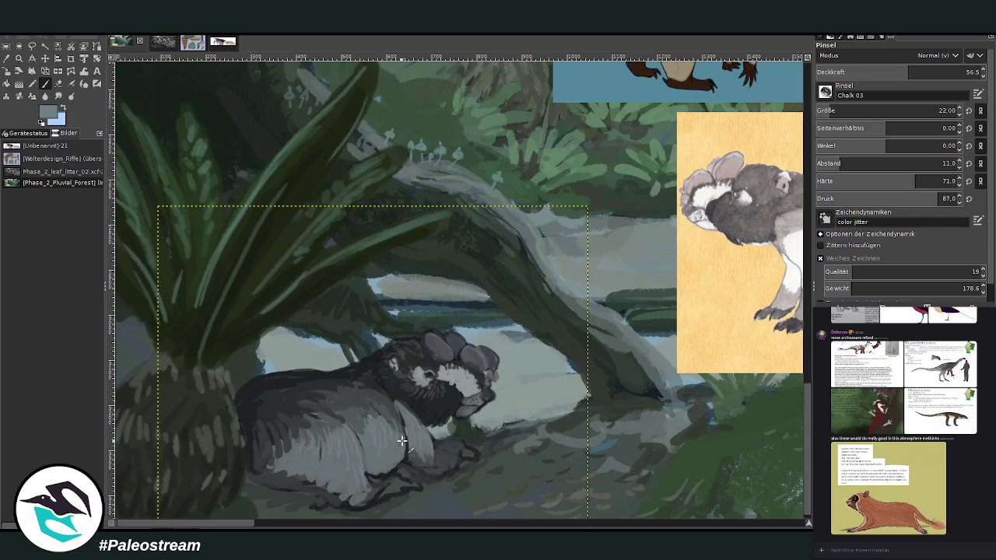
Lighten the ear tops and below the snout with light grey, then set opacity to 34.7
ctrl+click(752, 282)
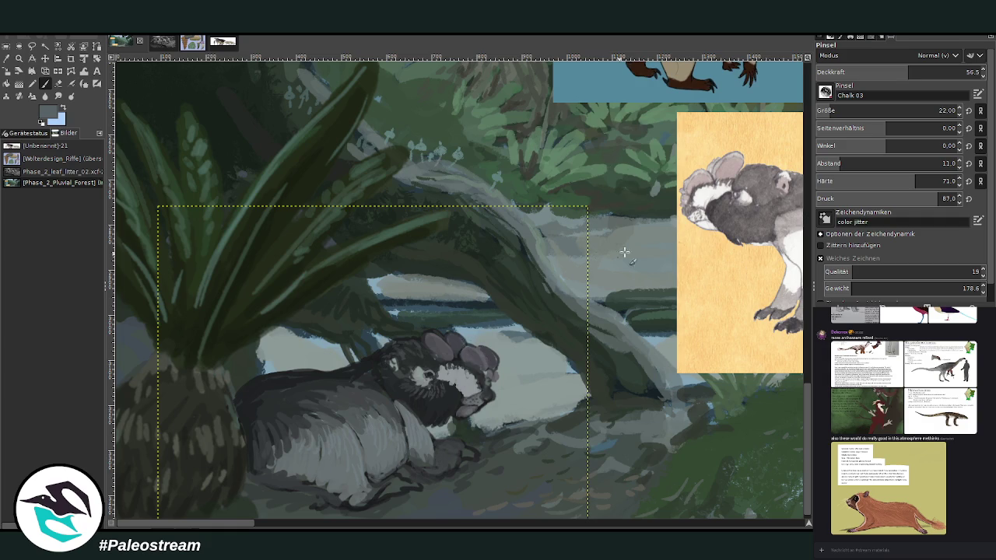
ctrl+click(778, 310)
drag(450, 336, 464, 348)
mouse_move(485, 388)
mouse_down()
mouse_move(457, 381)
mouse_move(467, 387)
mouse_up()
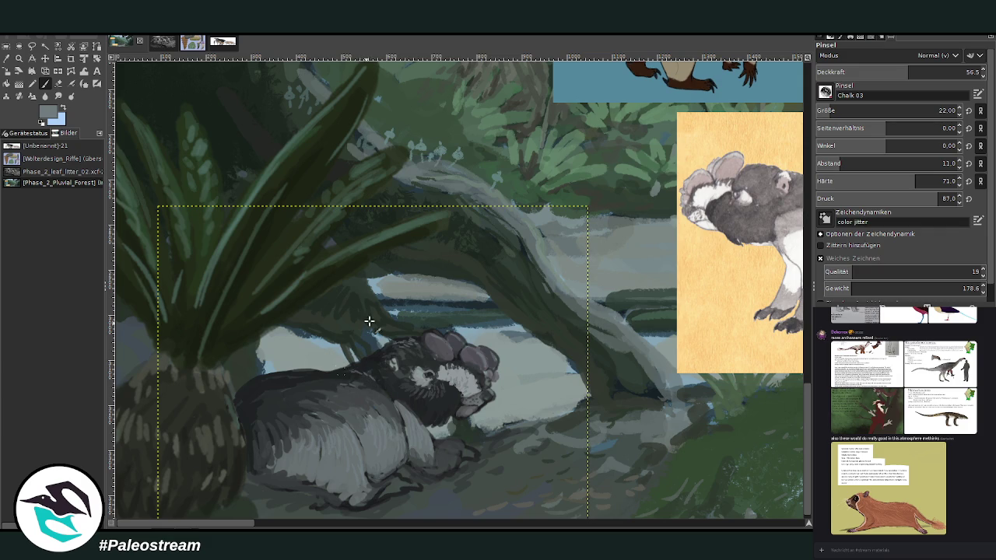
click(873, 72)
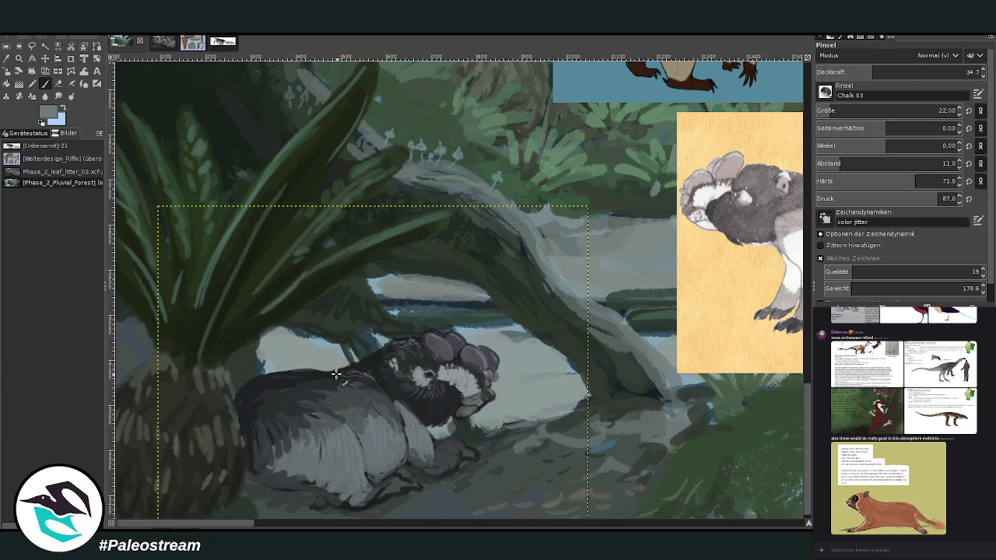
ctrl+click(777, 315)
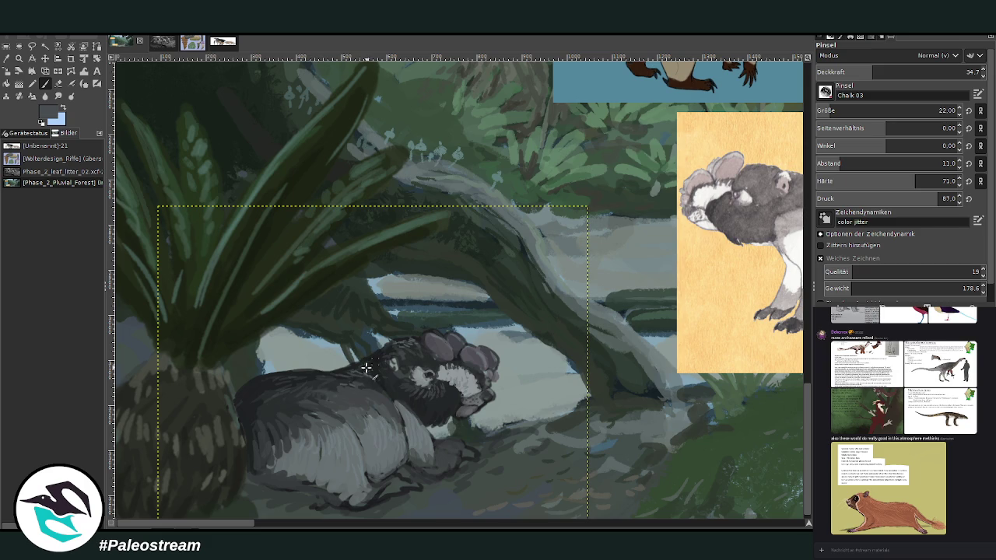
Sample a dark colour from the painting and set the brush to size 45, opacity 64
key(o)
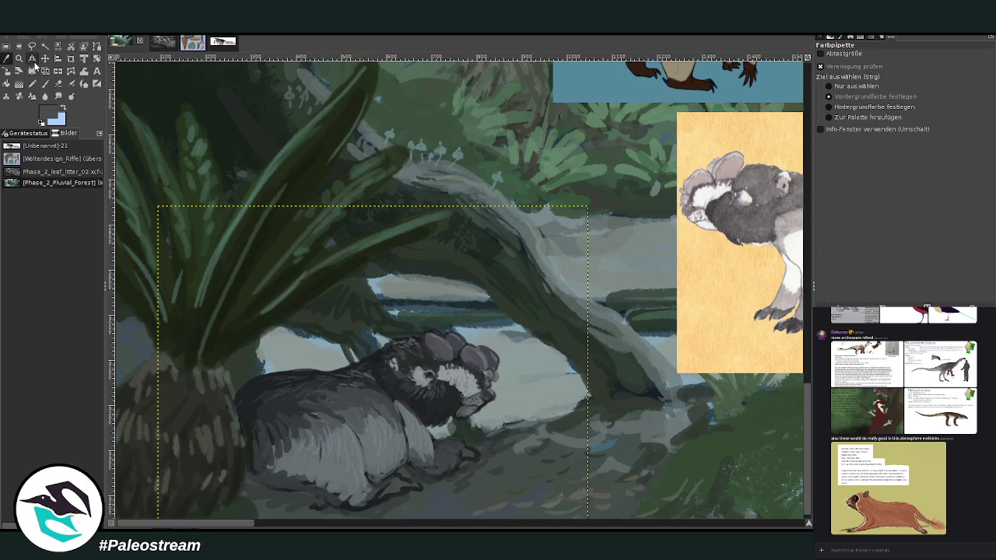
click(440, 266)
drag(233, 528, 235, 528)
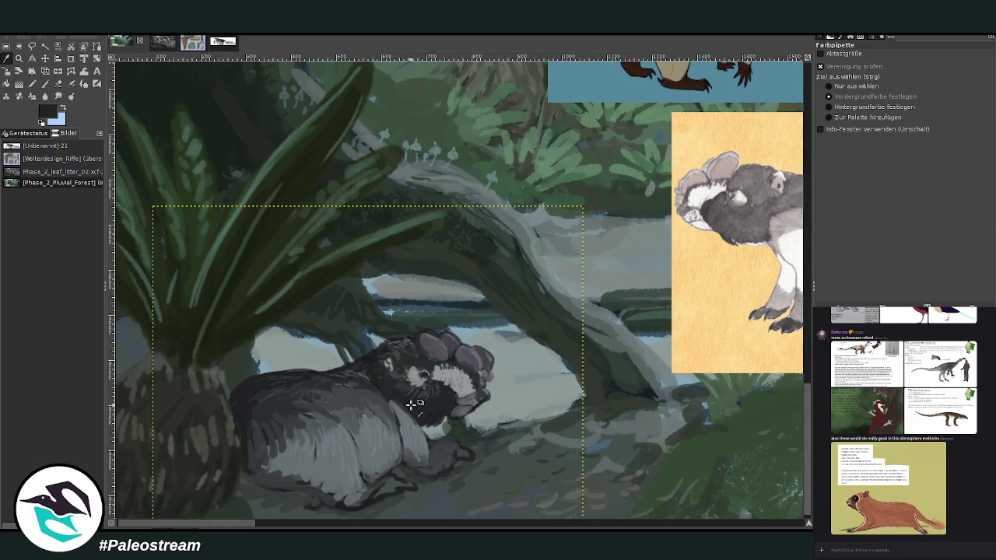
click(45, 83)
key(bracketright)
key(bracketright)
key(bracketright)
key(greater)
key(greater)
key(greater)
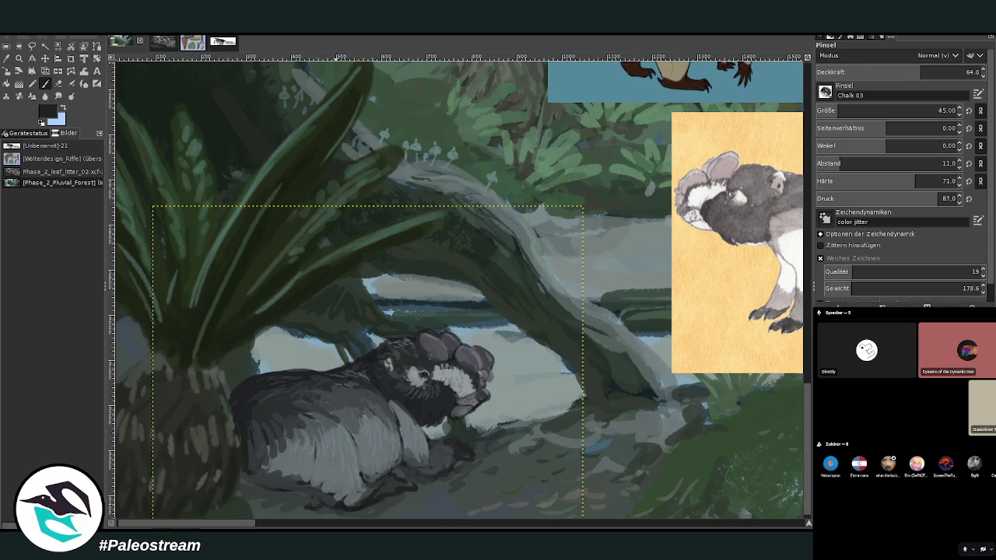
Paint dark strokes near the creature's lower paw at opacity 80.8
right_click(889, 465)
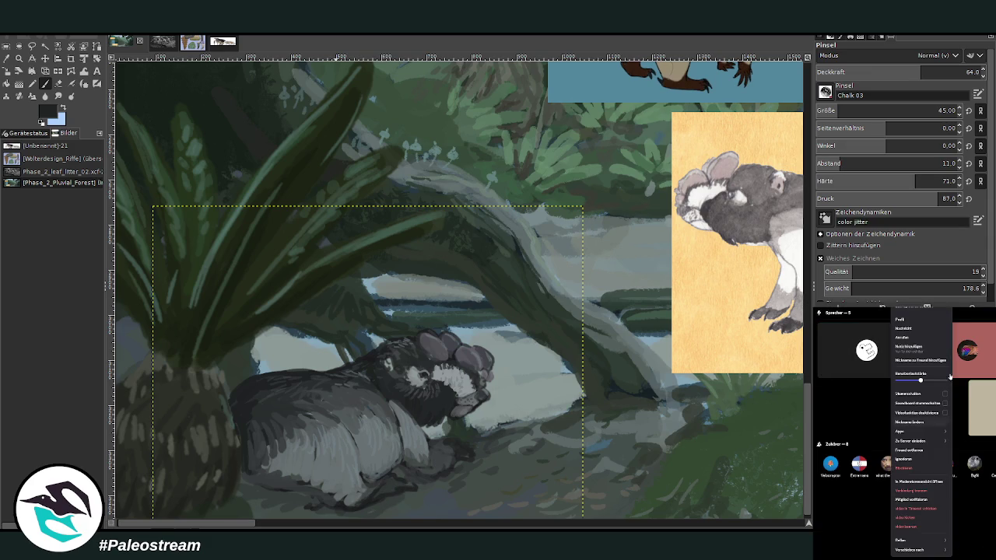
click(898, 443)
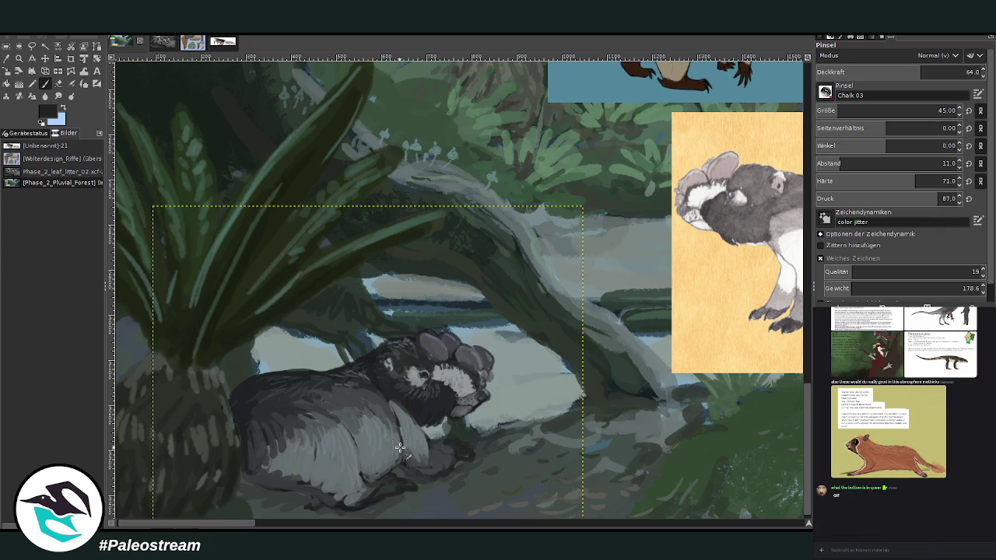
click(948, 71)
mouse_move(400, 475)
mouse_down()
mouse_move(350, 506)
mouse_move(345, 497)
mouse_move(350, 507)
mouse_move(338, 513)
mouse_up()
scroll(291, 503, right, 4)
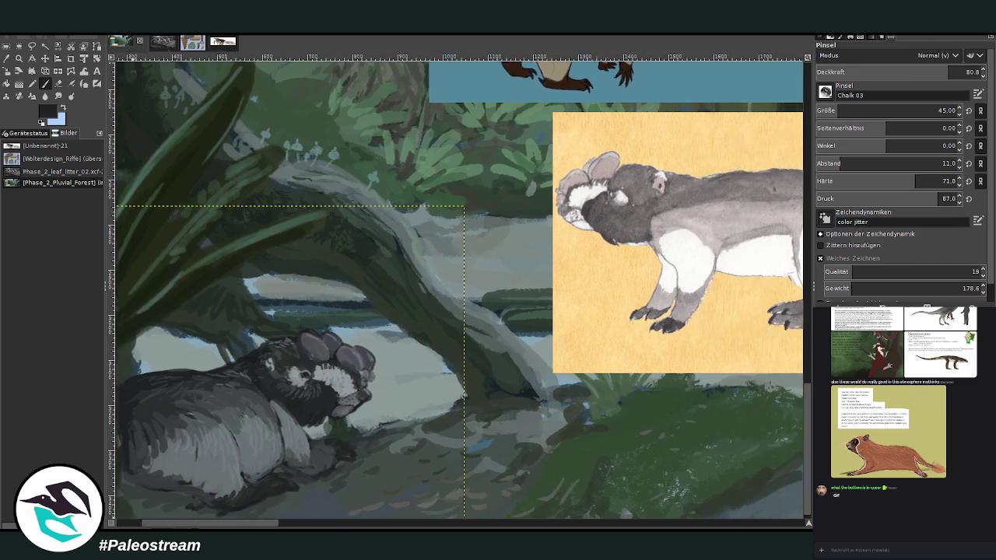
scroll(291, 503, right, 6)
scroll(311, 502, left, 10)
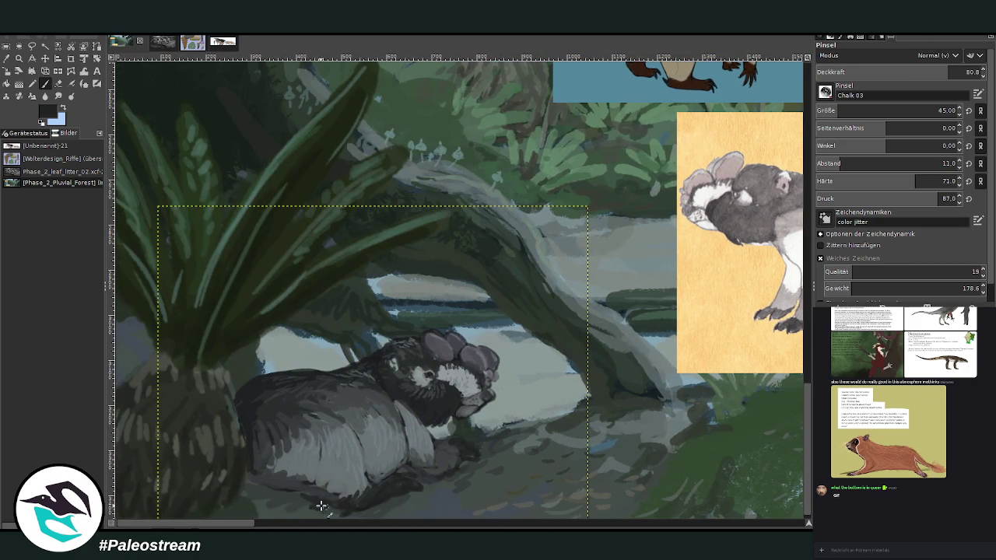
Pick a dark green from the foliage and set the brush opacity to 74.1
drag(899, 72, 893, 64)
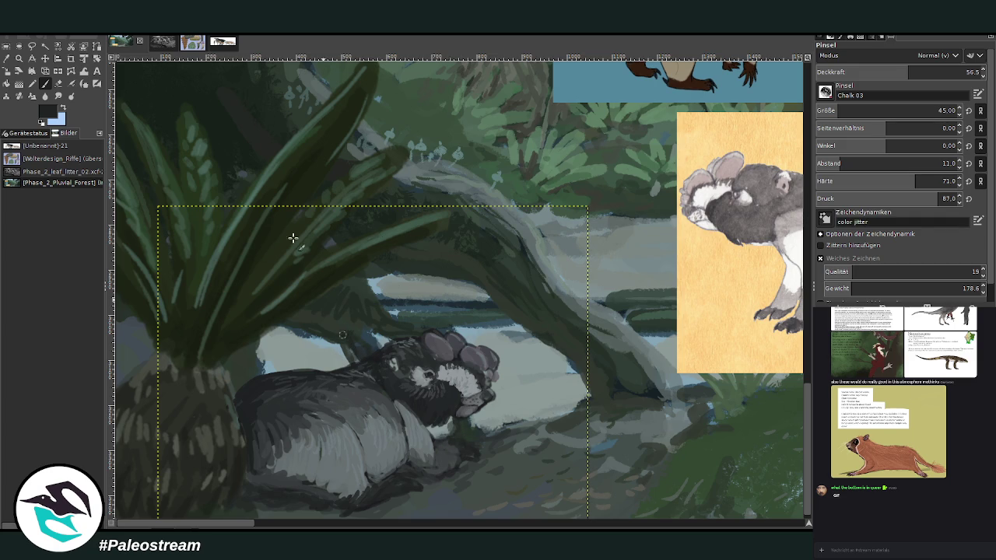
click(38, 72)
click(356, 305)
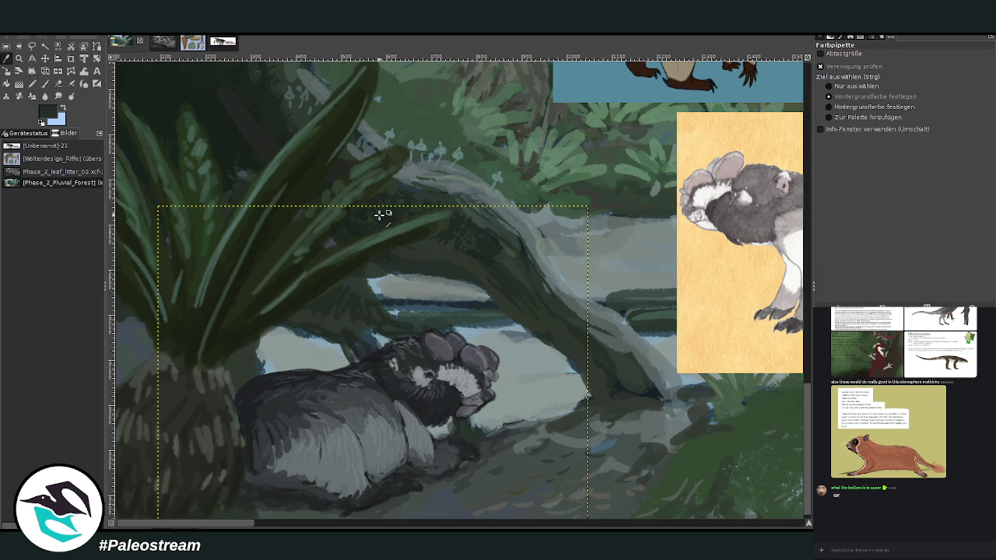
key(p)
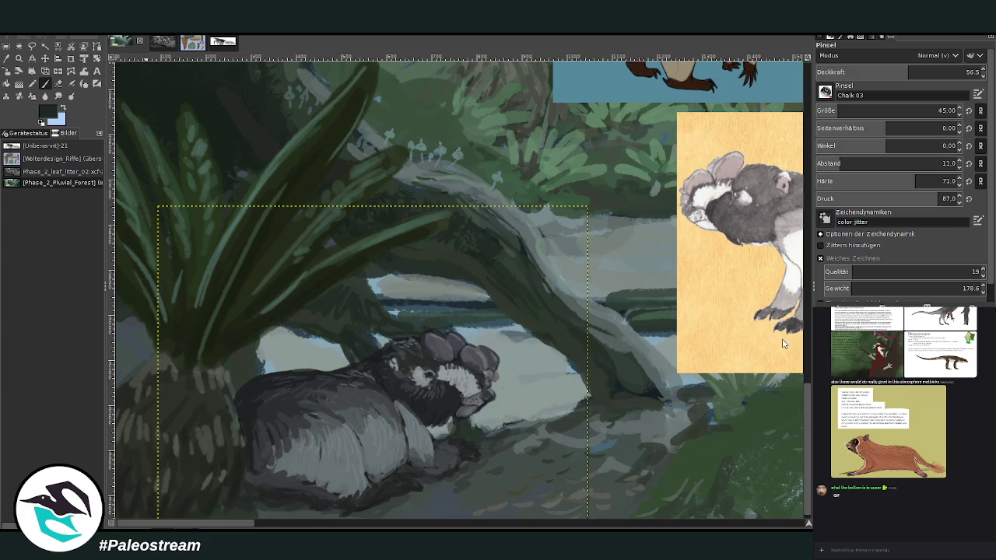
click(938, 71)
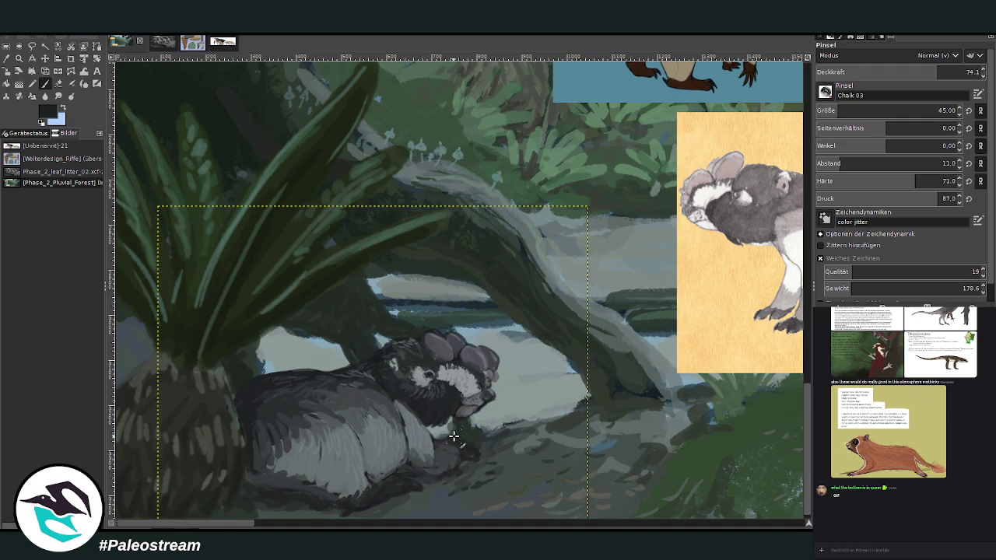
Zoom to the info cards and delete the yellow koala info card layer
key(minus)
key(minus)
key(minus)
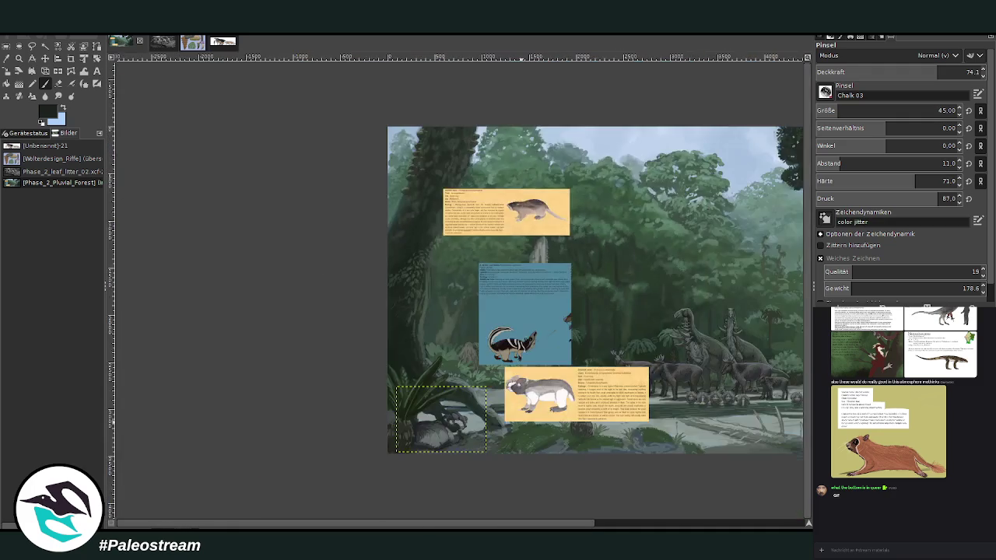
key(minus)
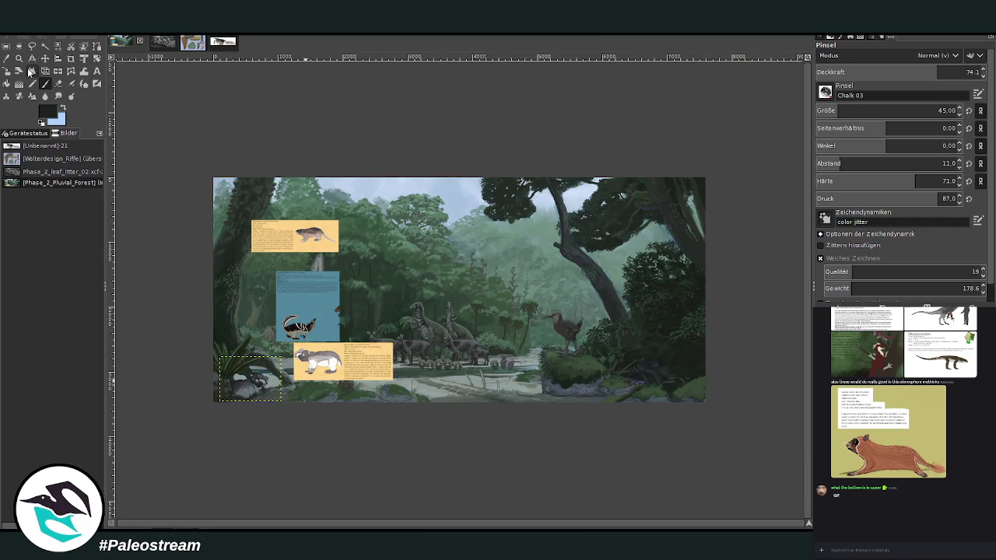
click(19, 58)
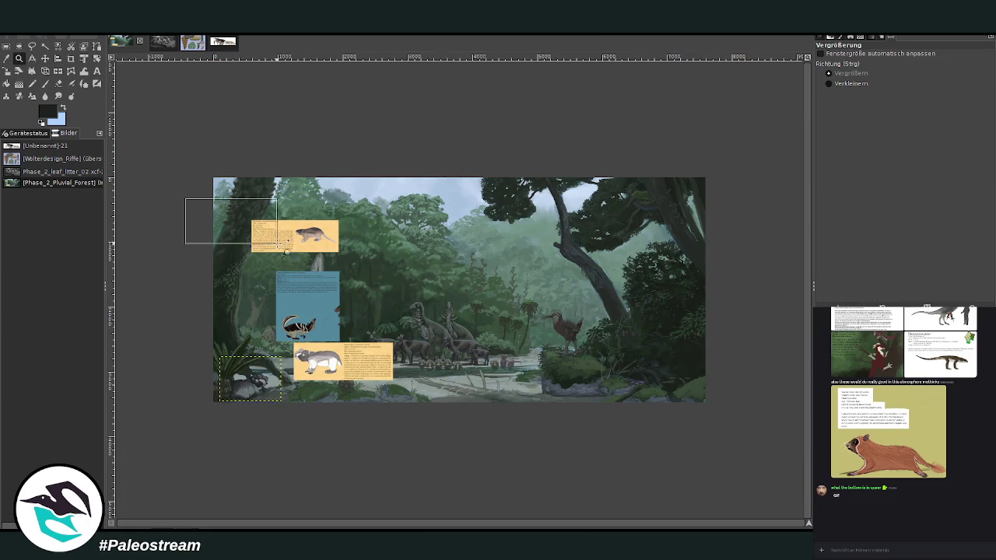
drag(185, 198, 484, 436)
key(Page_Up)
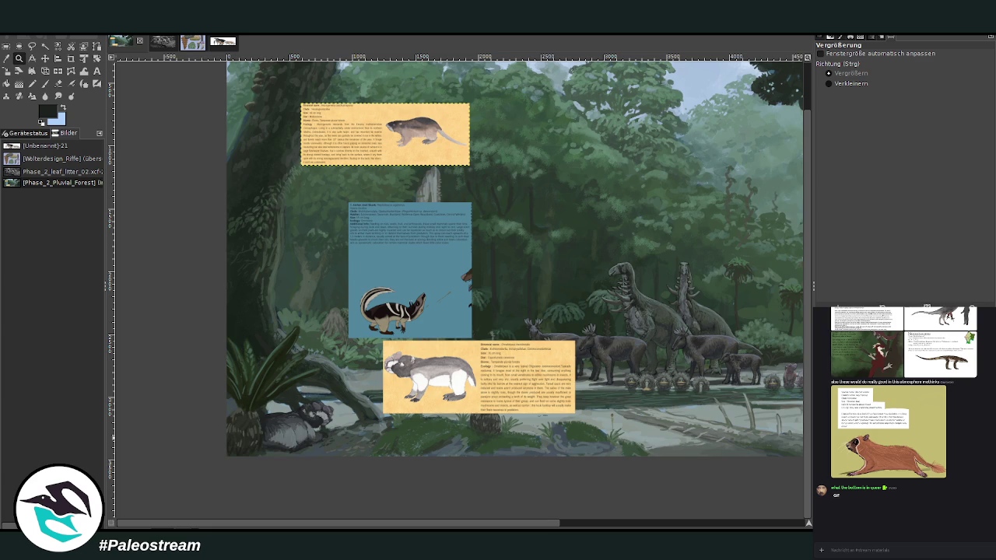
drag(376, 526, 459, 526)
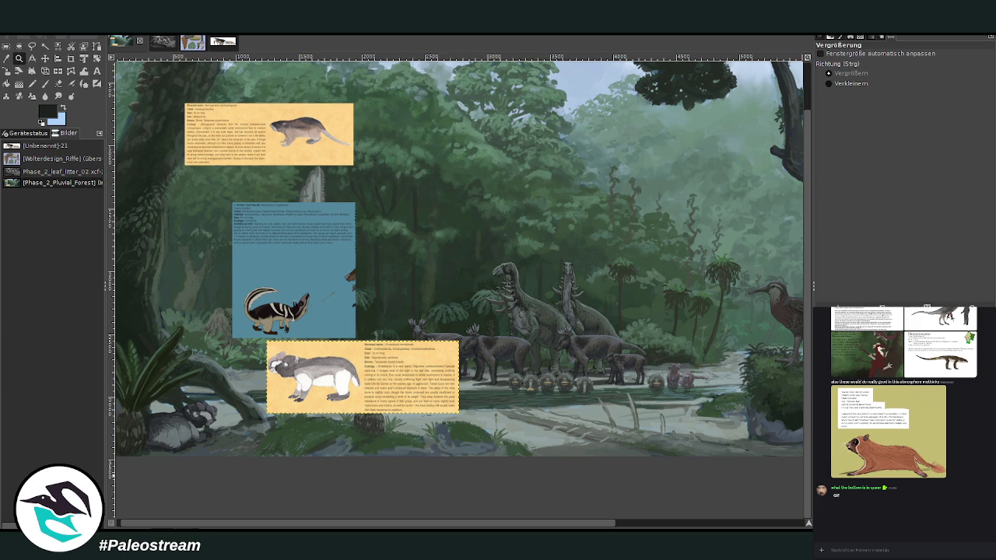
key(Delete)
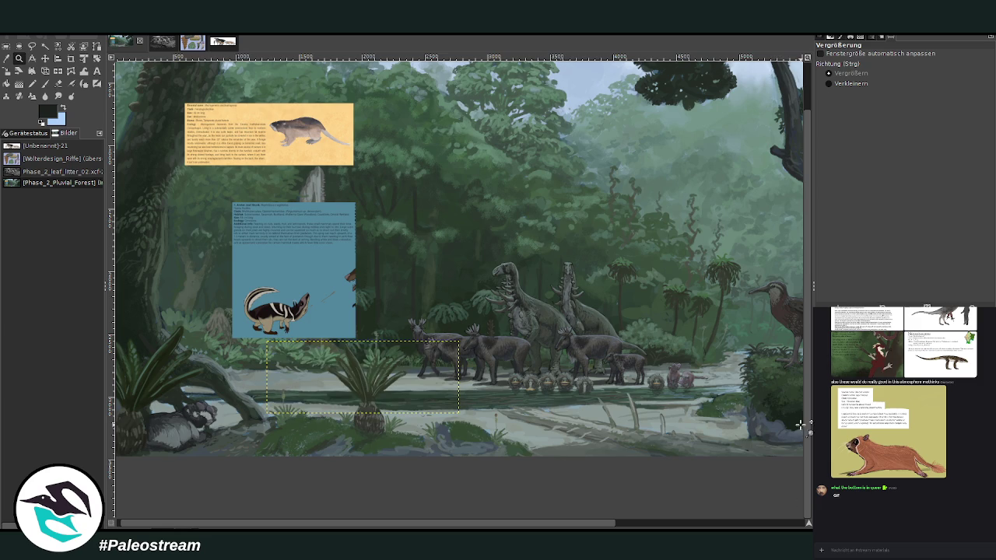
drag(467, 526, 545, 526)
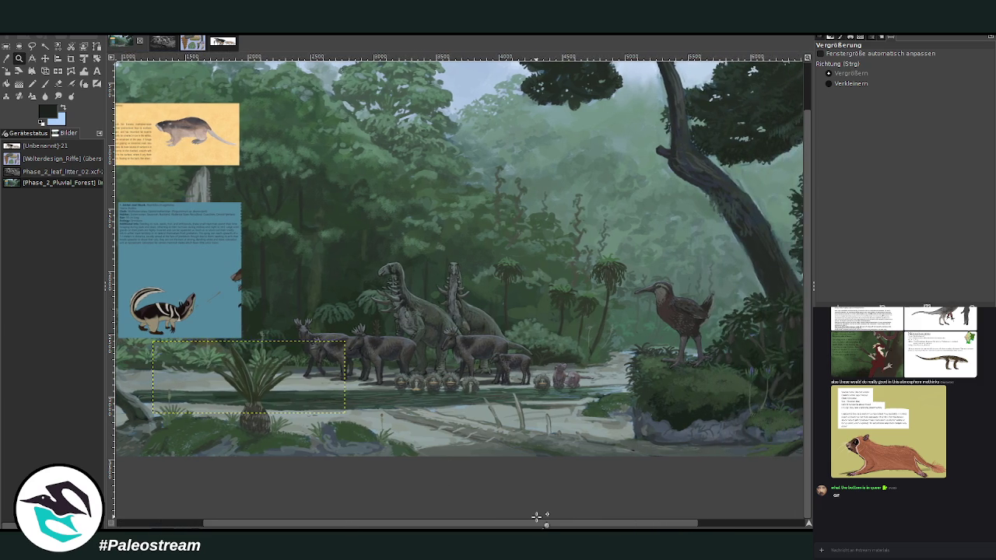
scroll(536, 516, down, 1)
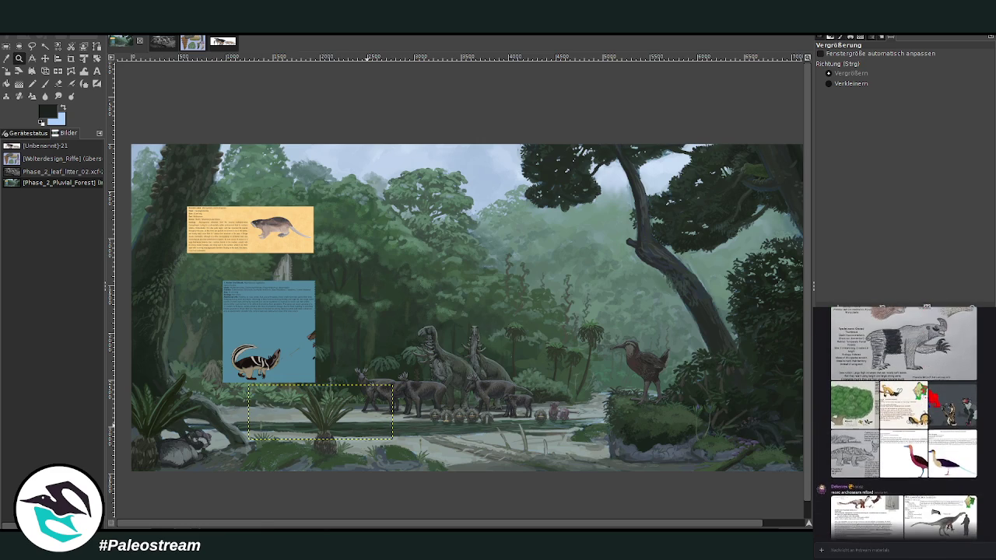
Copy the Lemurian Fan-Tail image shared in chat with Bild kopieren
click(901, 425)
right_click(938, 460)
click(942, 465)
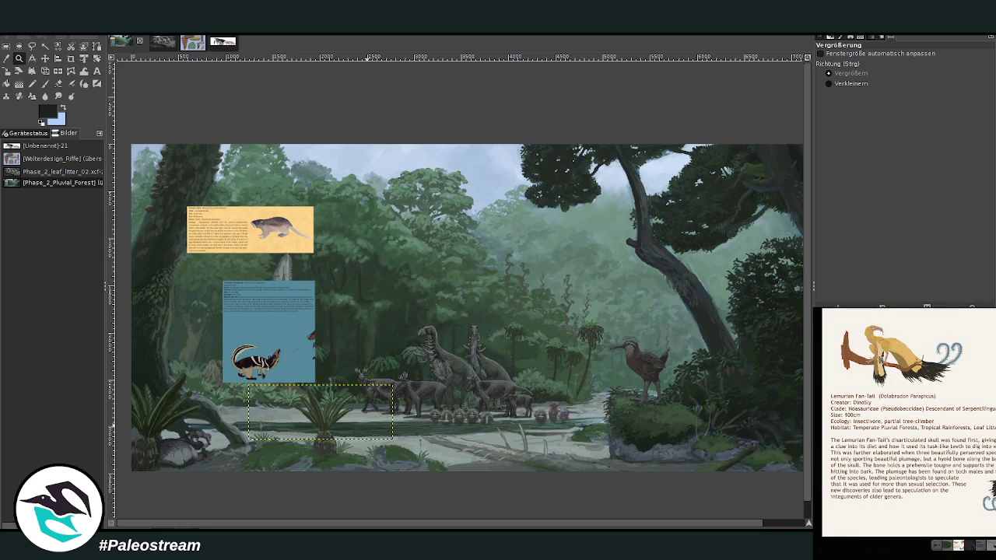
key(Escape)
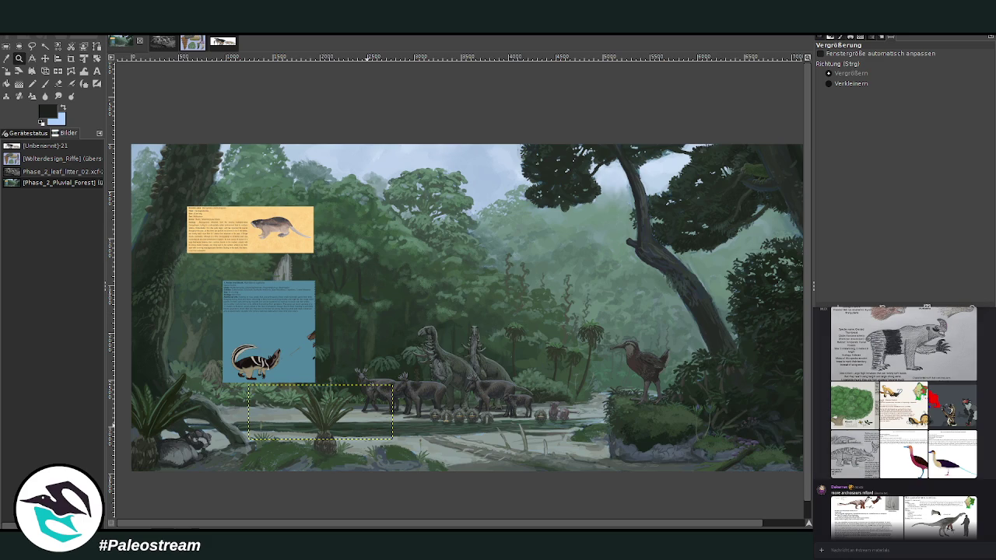
click(902, 405)
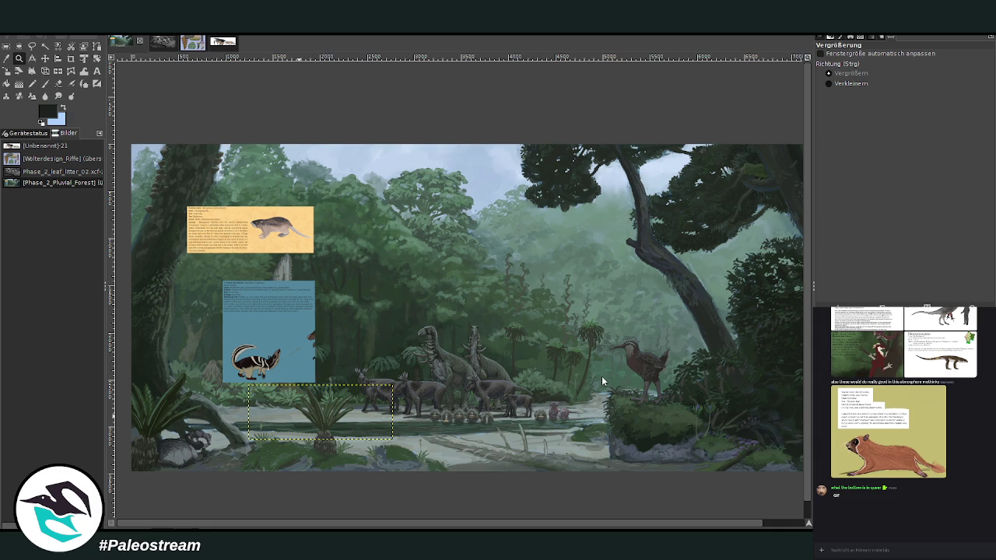
Paste the Lemurian Fan-Tail card and crop it down to its lower-right creature drawing
key(ctrl+v)
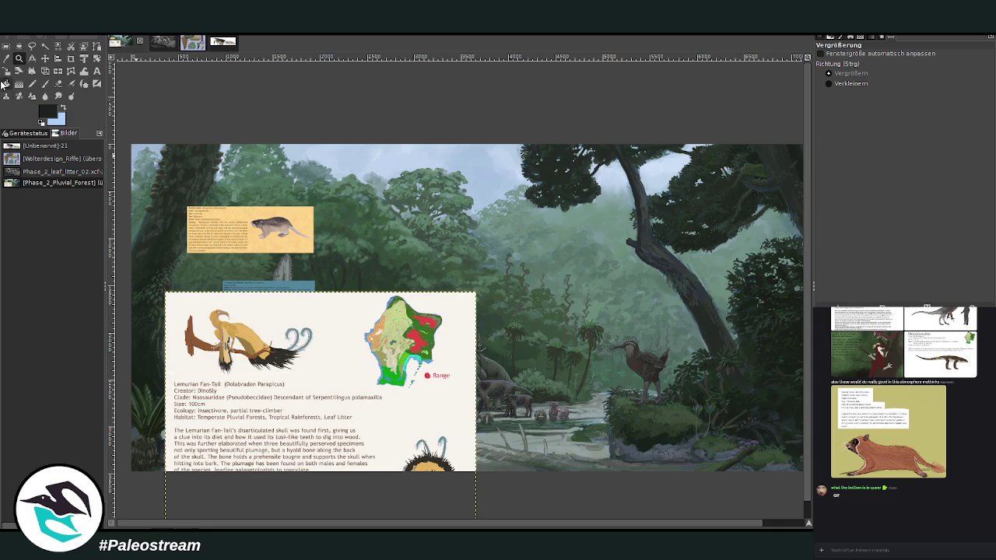
click(44, 59)
drag(310, 443, 339, 309)
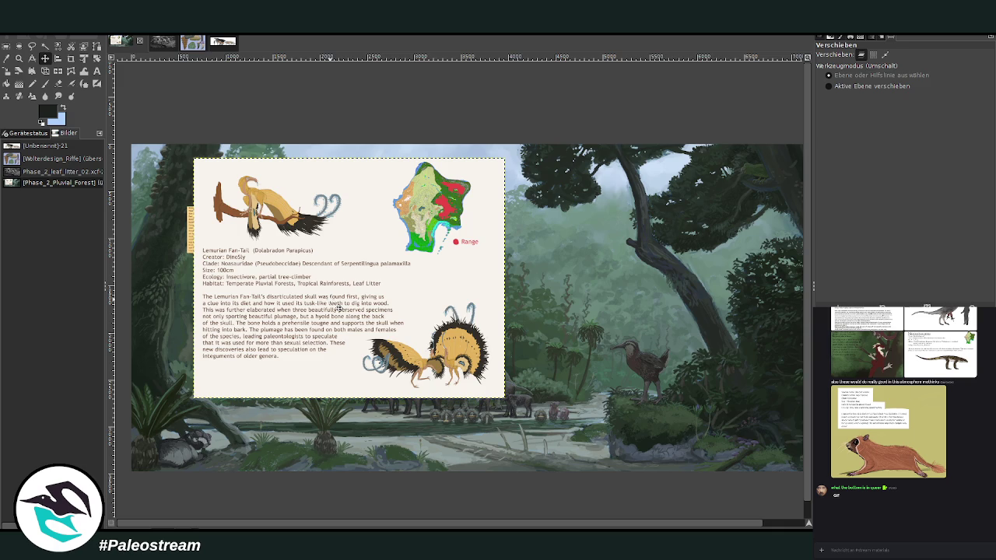
click(71, 58)
drag(360, 295, 493, 388)
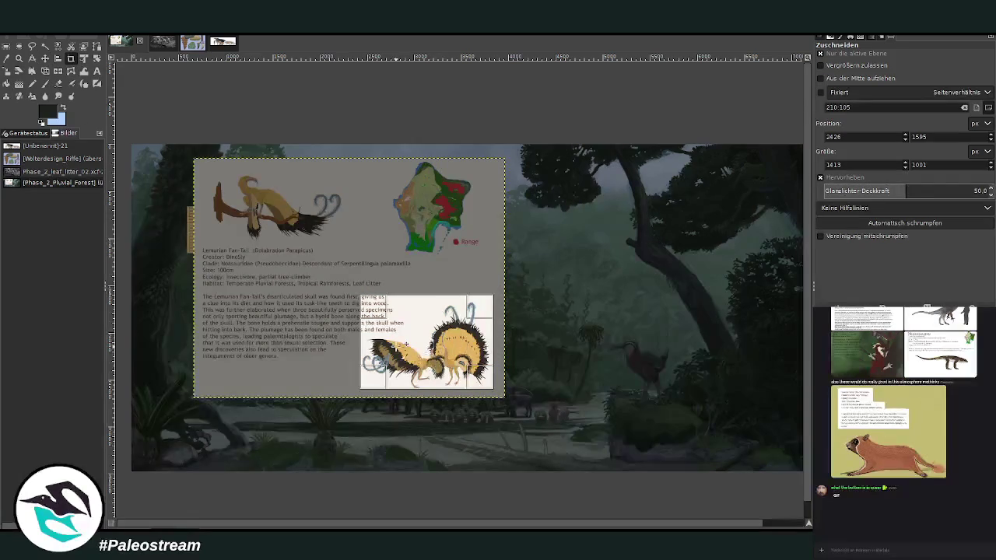
key(Return)
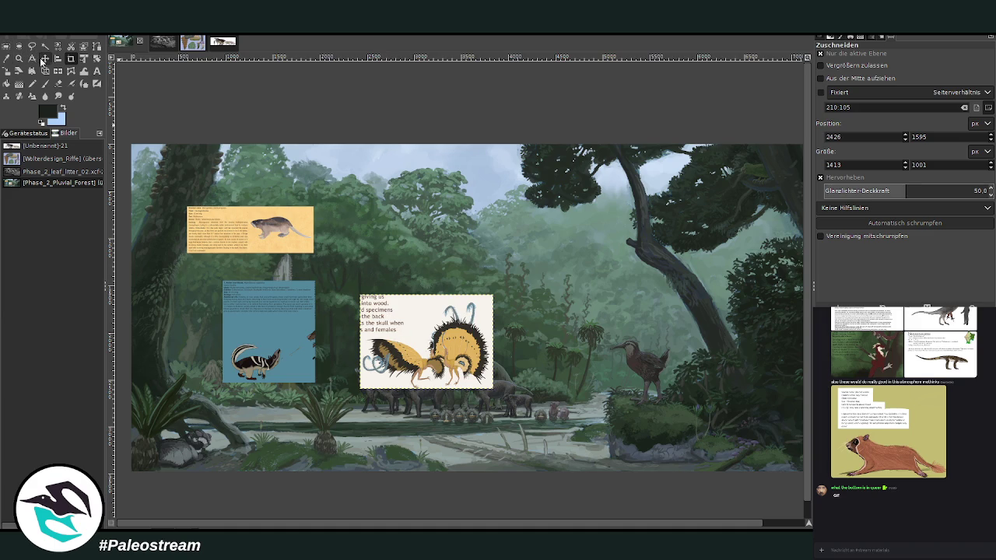
Move the blue striped-animal card up-right and scale the Fan-Tail creature image smaller
click(44, 60)
drag(241, 311, 424, 219)
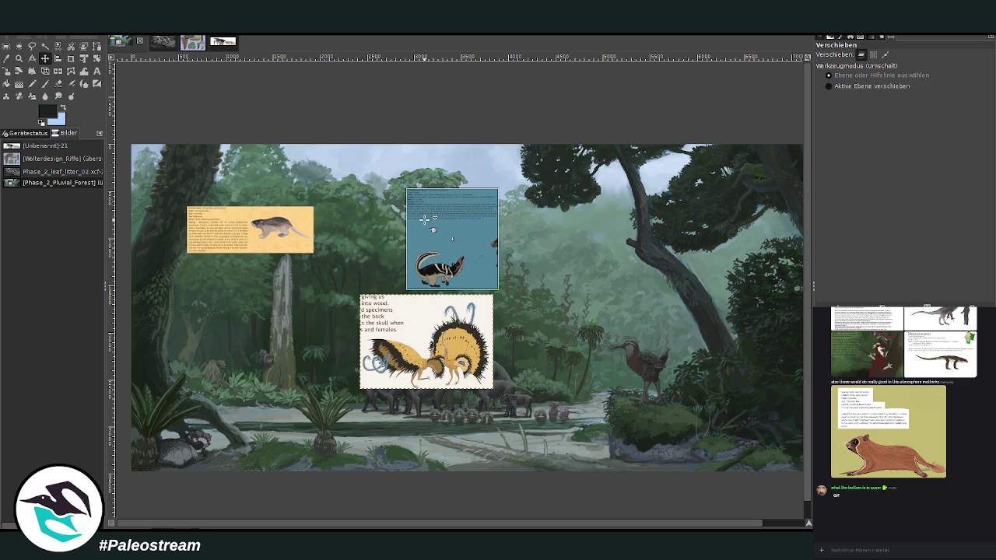
drag(379, 365, 323, 358)
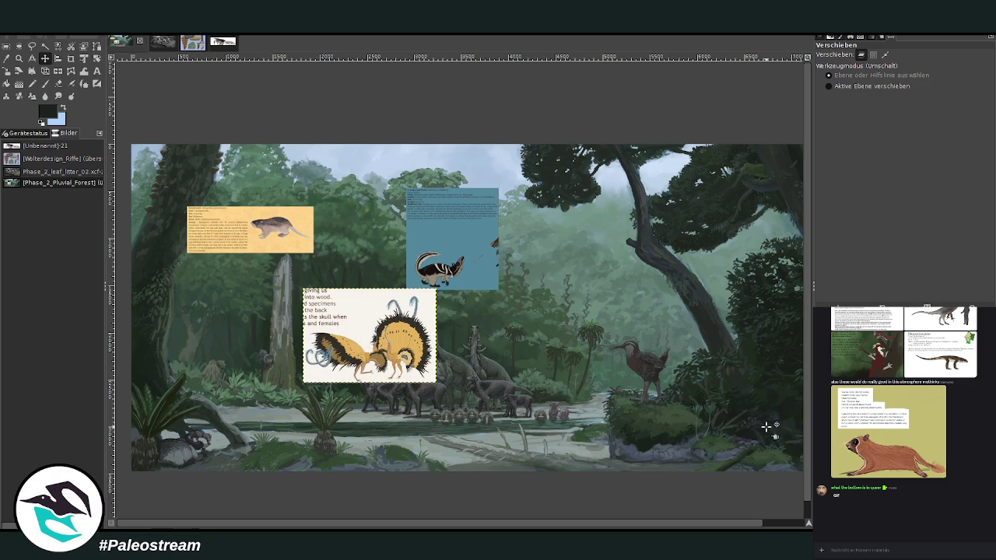
click(6, 71)
click(331, 314)
drag(437, 289, 377, 332)
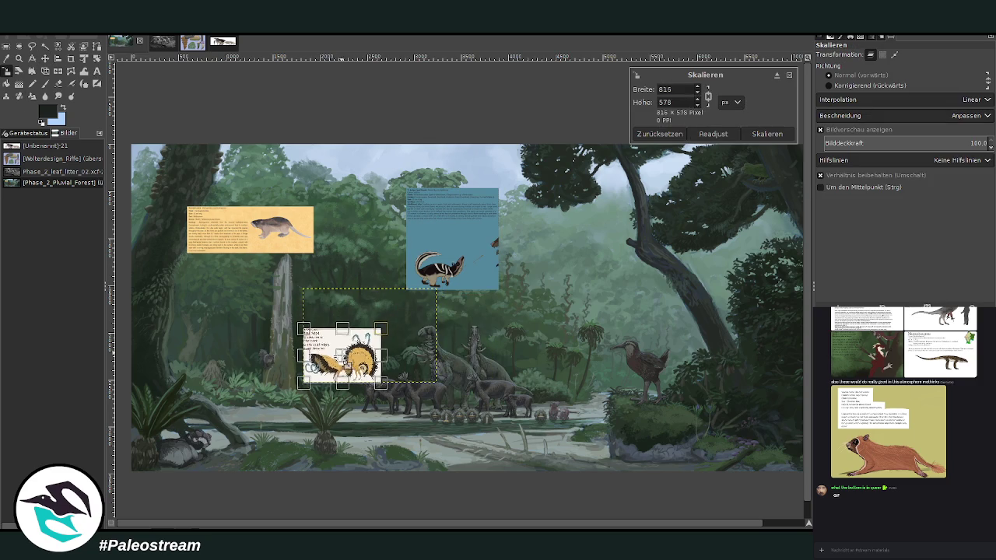
key(Return)
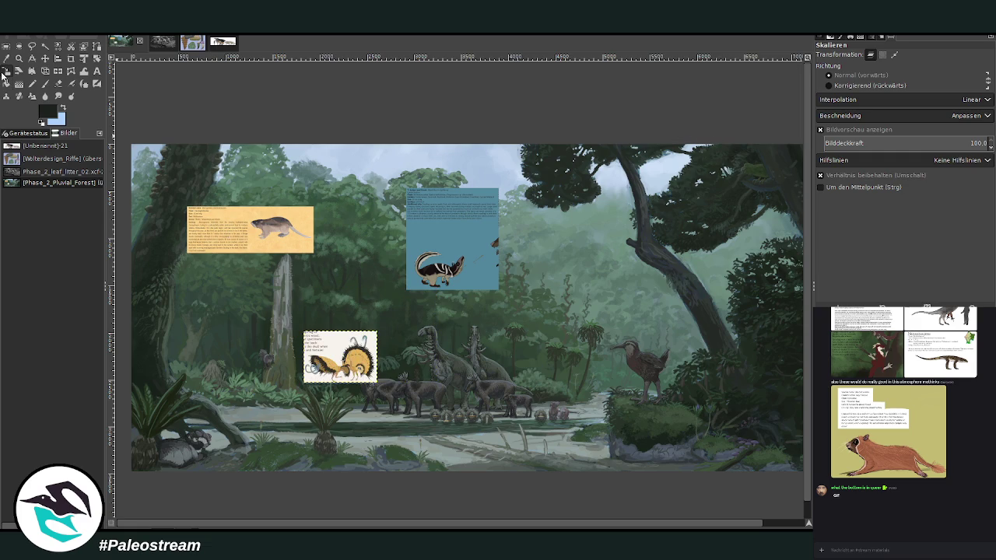
Move the yellow rodent card to the lower centre and nudge the creature image left
click(46, 60)
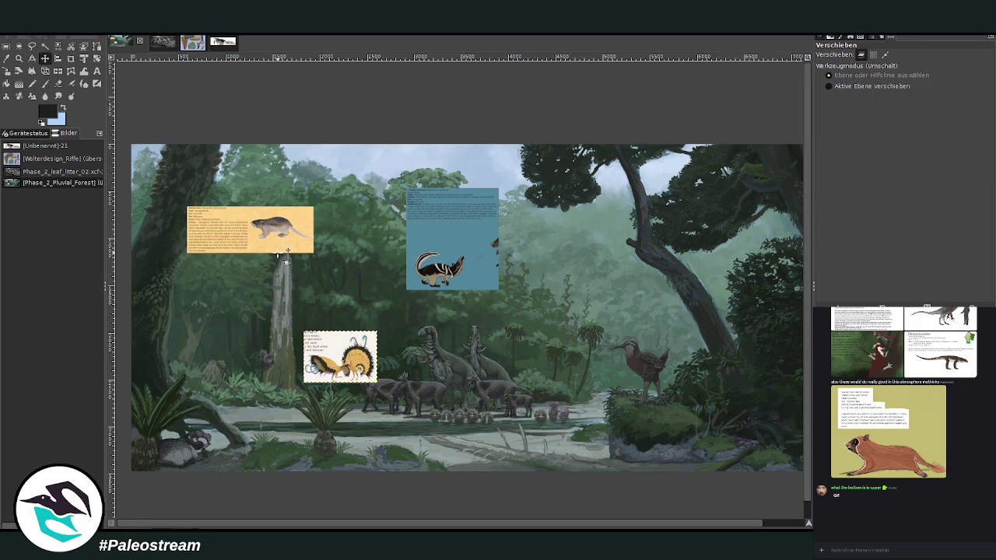
drag(277, 249, 522, 404)
drag(365, 362, 344, 367)
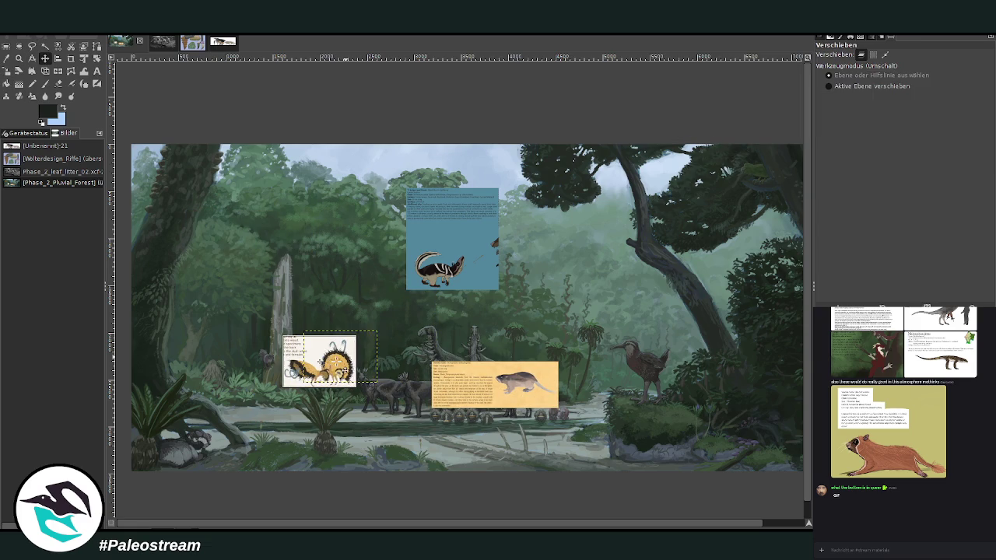
Zoom in and scroll sideways across the scene to centre the Macrogeneios card
key(z)
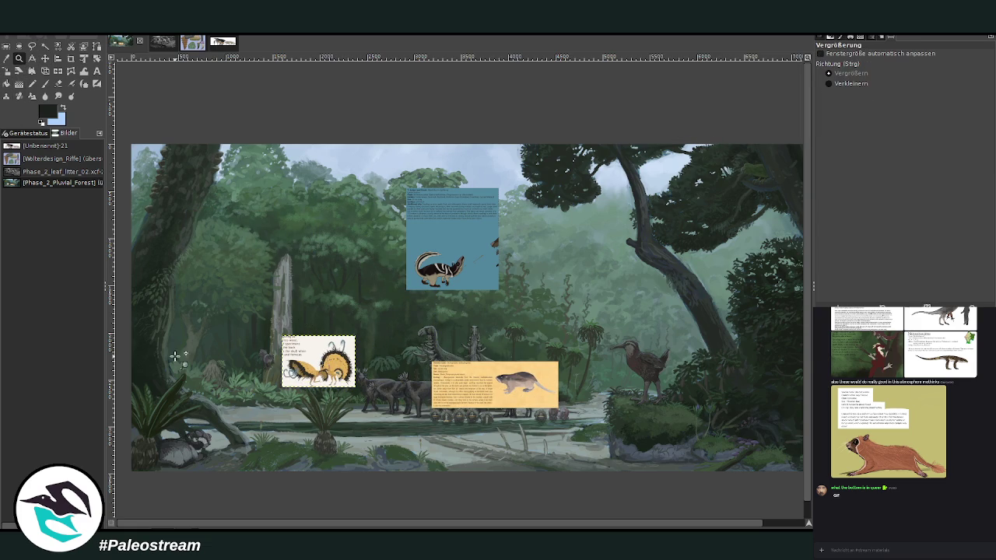
drag(155, 313, 464, 465)
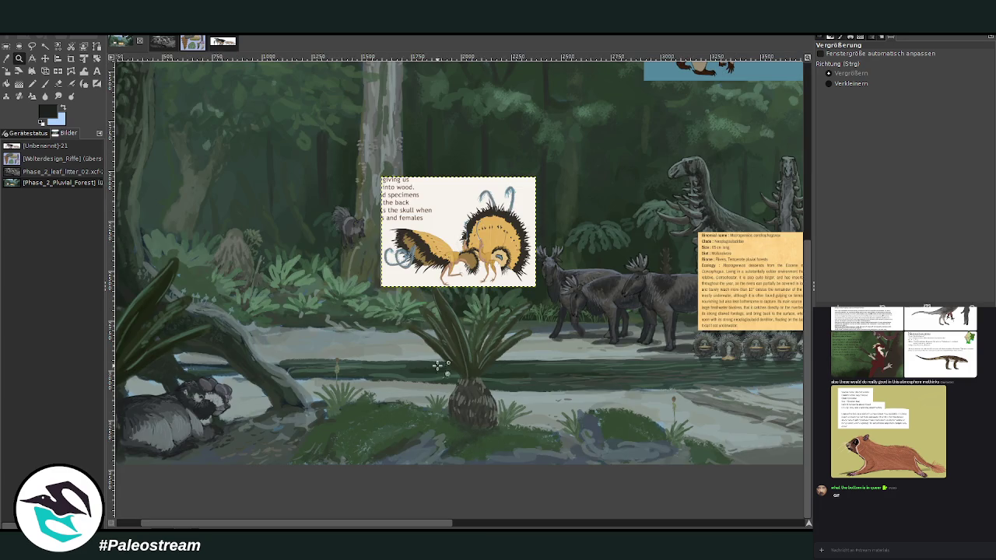
drag(242, 156, 629, 377)
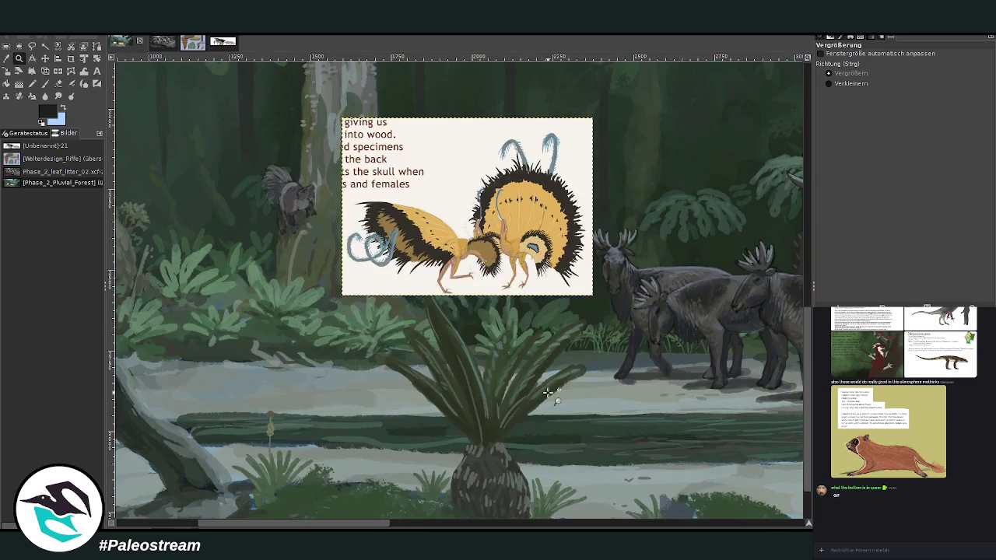
key(2)
scroll(458, 290, right, 1)
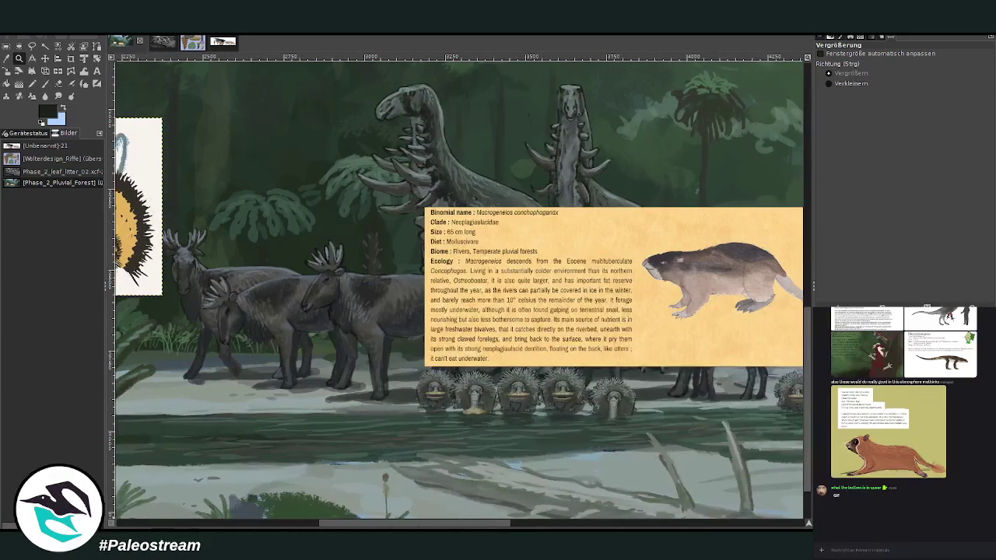
scroll(459, 291, right, 3)
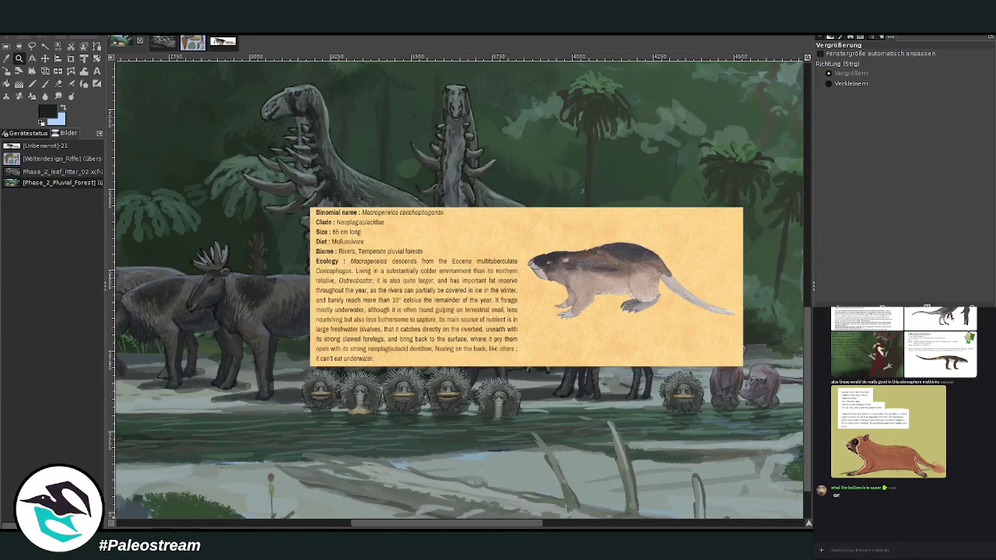
scroll(459, 290, left, 1)
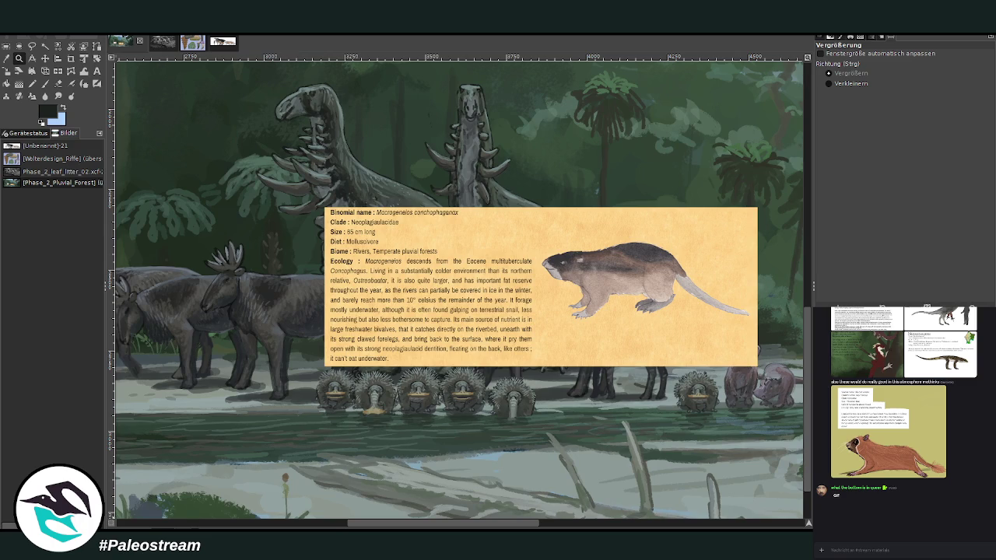
scroll(459, 291, right, 5)
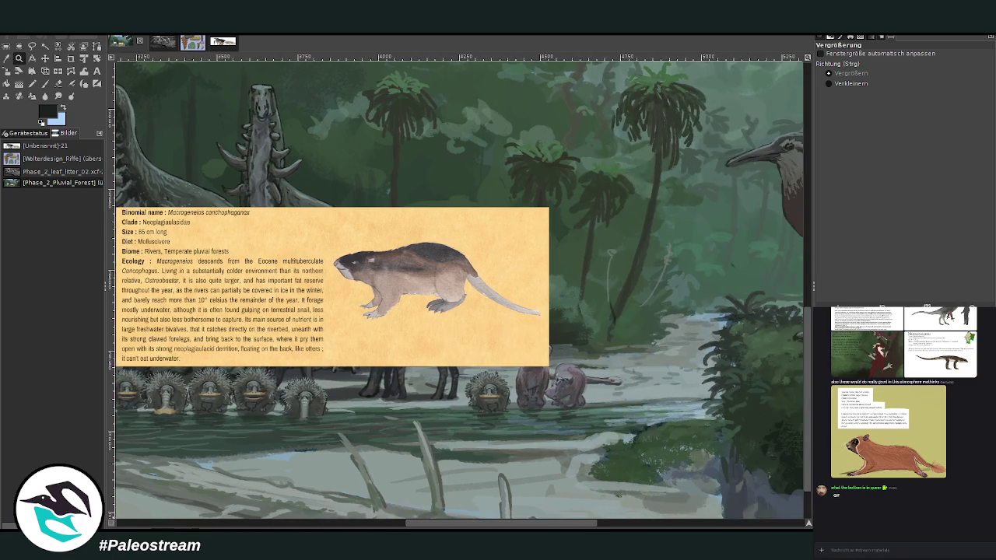
scroll(458, 290, left, 1)
scroll(458, 290, left, 4)
scroll(459, 291, left, 10)
scroll(458, 290, left, 2)
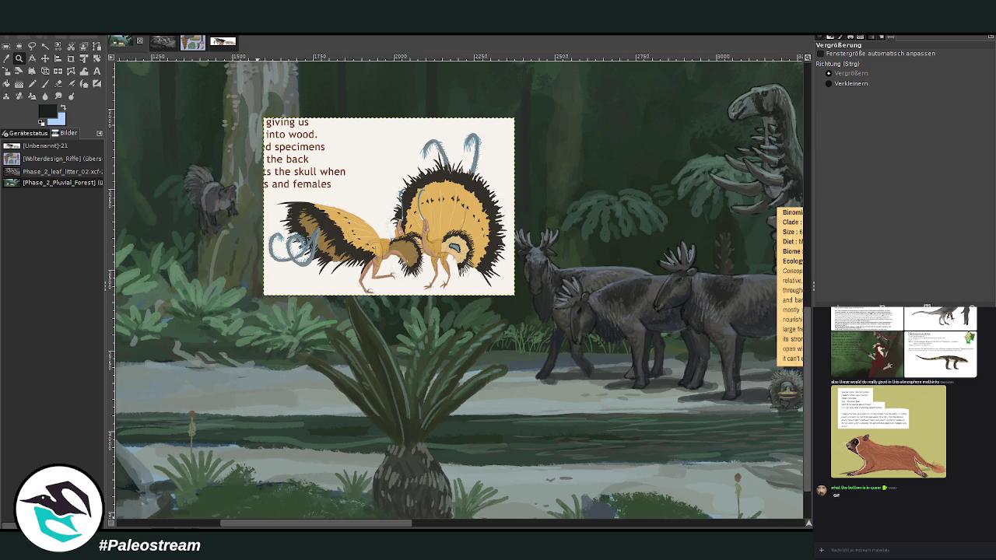
scroll(449, 361, right, 10)
scroll(450, 361, right, 1)
scroll(450, 361, right, 2)
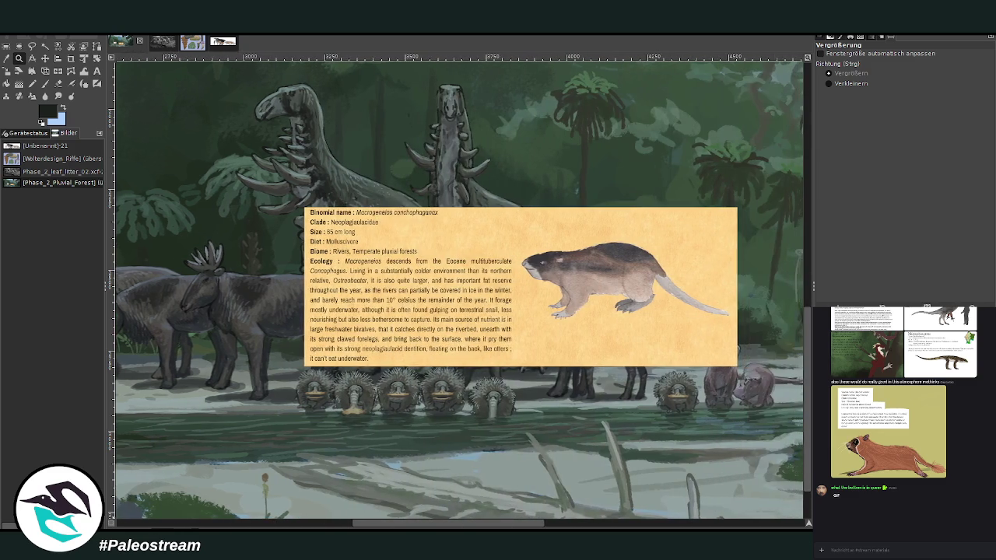
Drag the Macrogeneios card to the painting's upper-right corner, clear of the herd
key(m)
drag(425, 296, 700, 155)
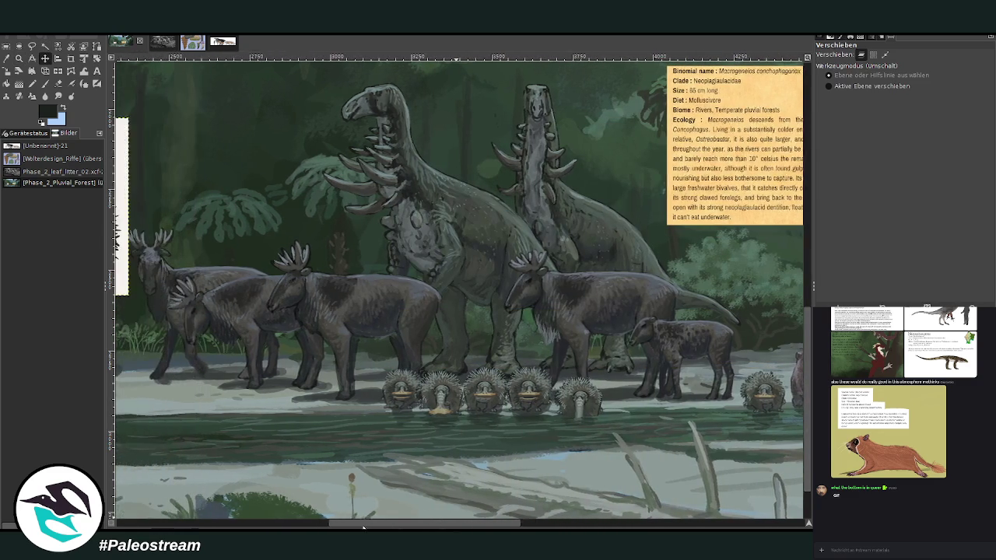
drag(387, 527, 347, 482)
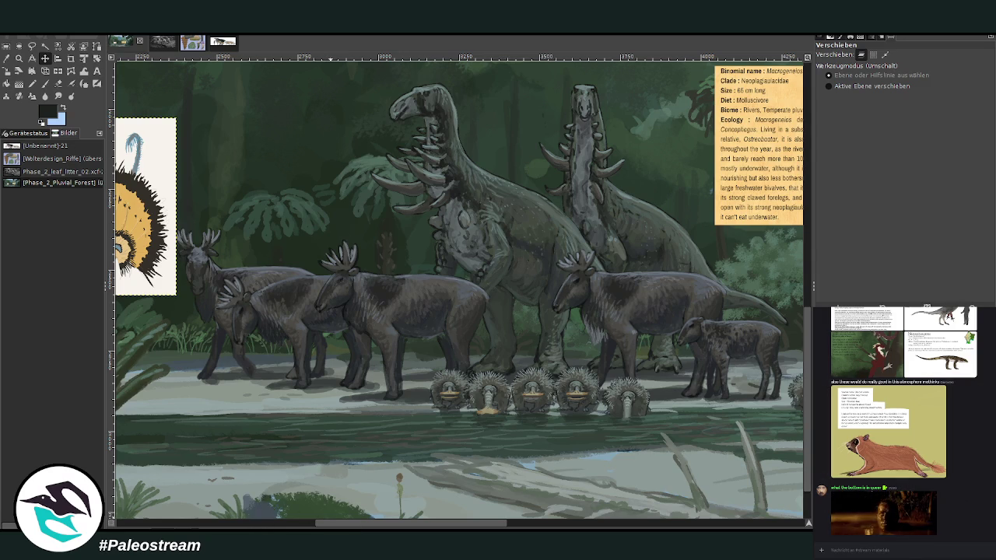
key(alt+Down)
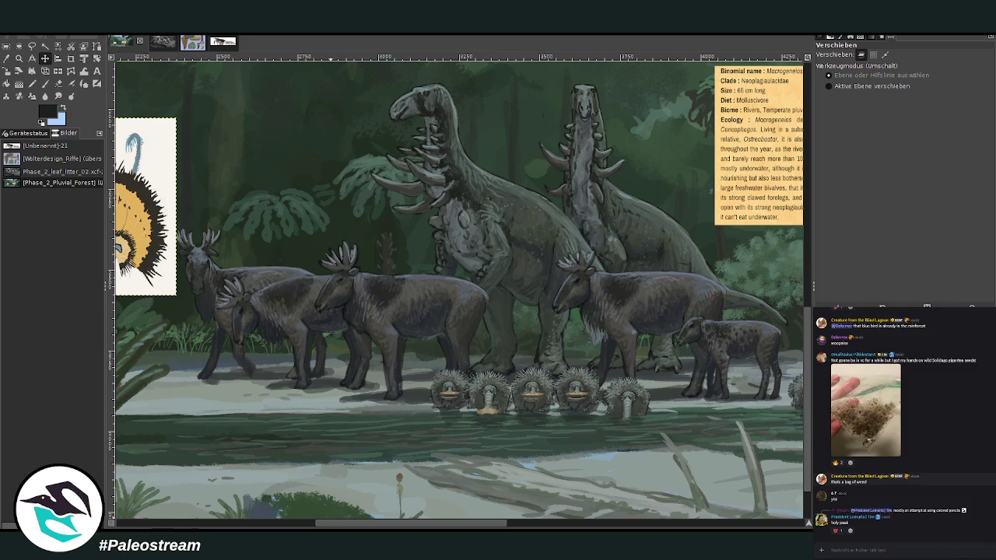
Browse the shared chat images, then scroll the canvas left to the fallen-log undergrowth
click(848, 411)
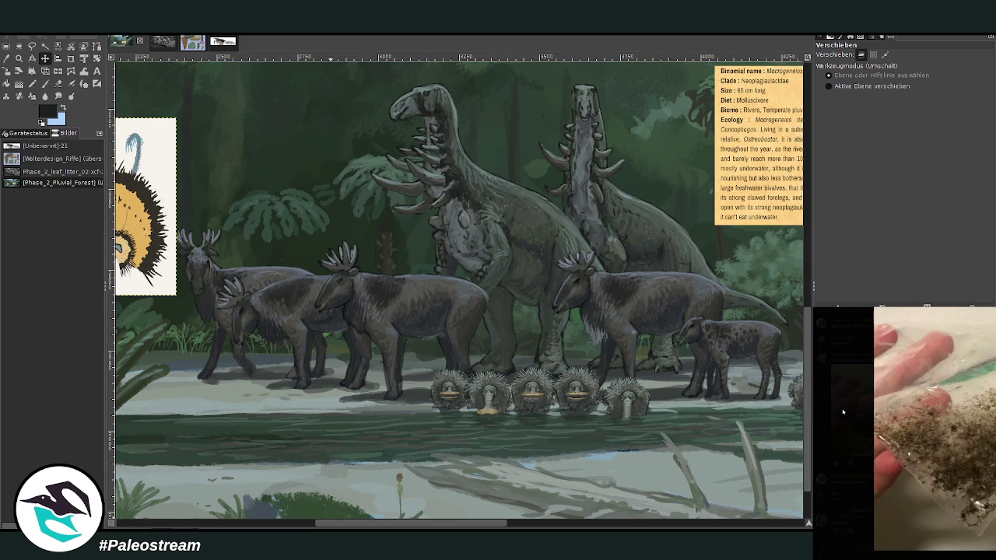
click(841, 413)
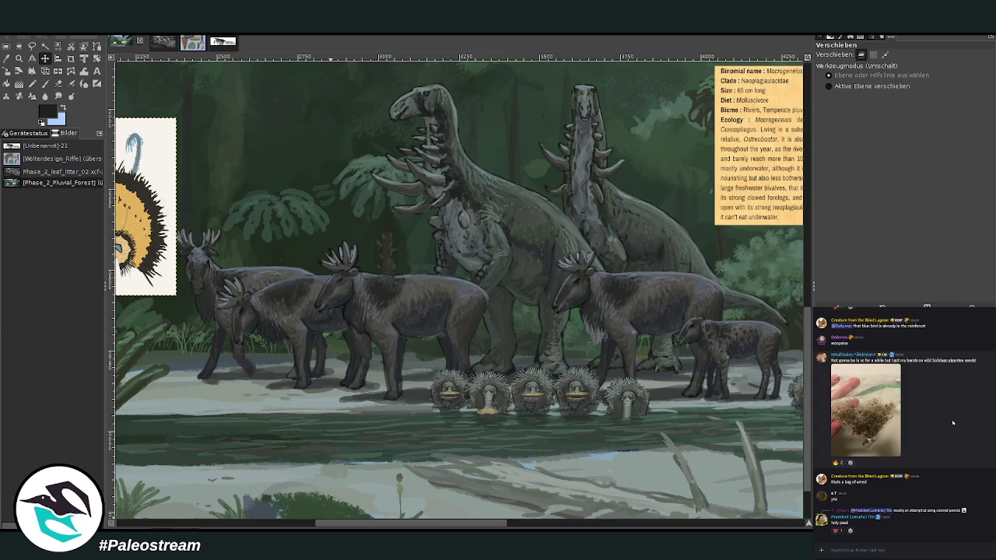
scroll(953, 423, up, 2)
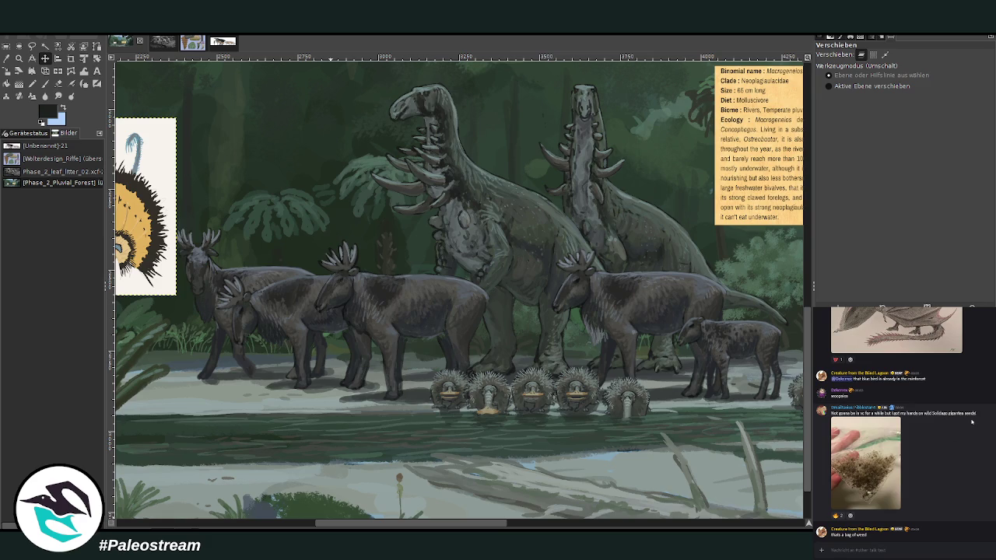
click(869, 468)
click(959, 439)
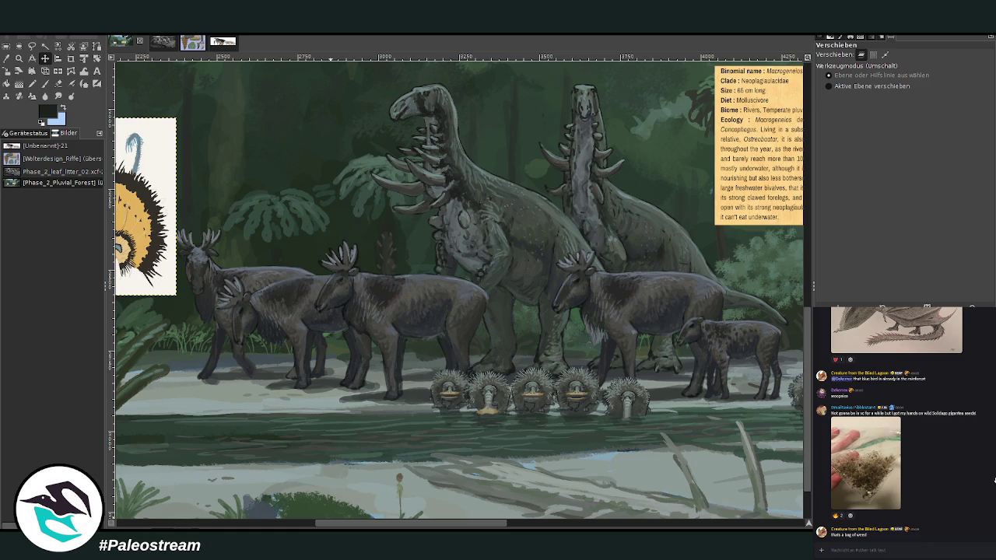
key(alt+Down)
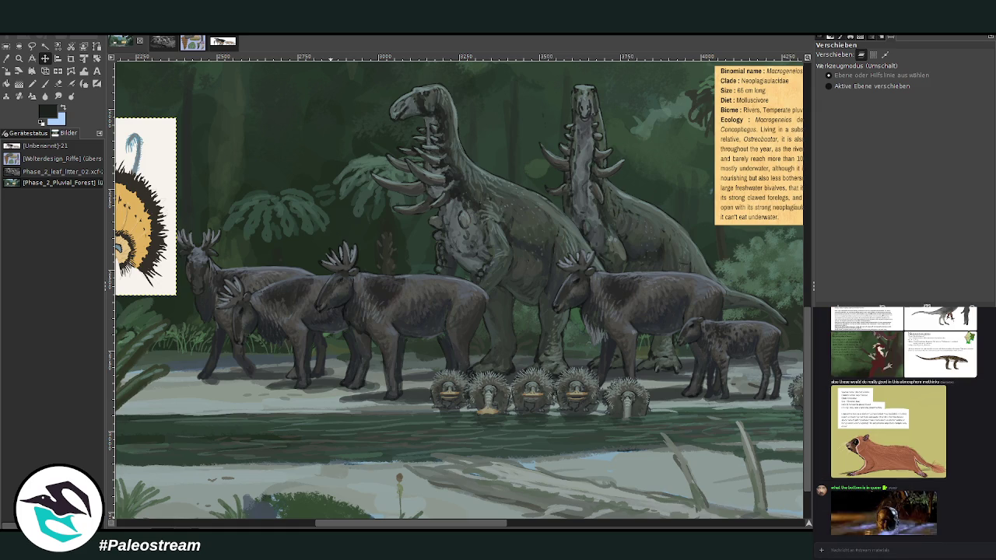
drag(363, 526, 195, 528)
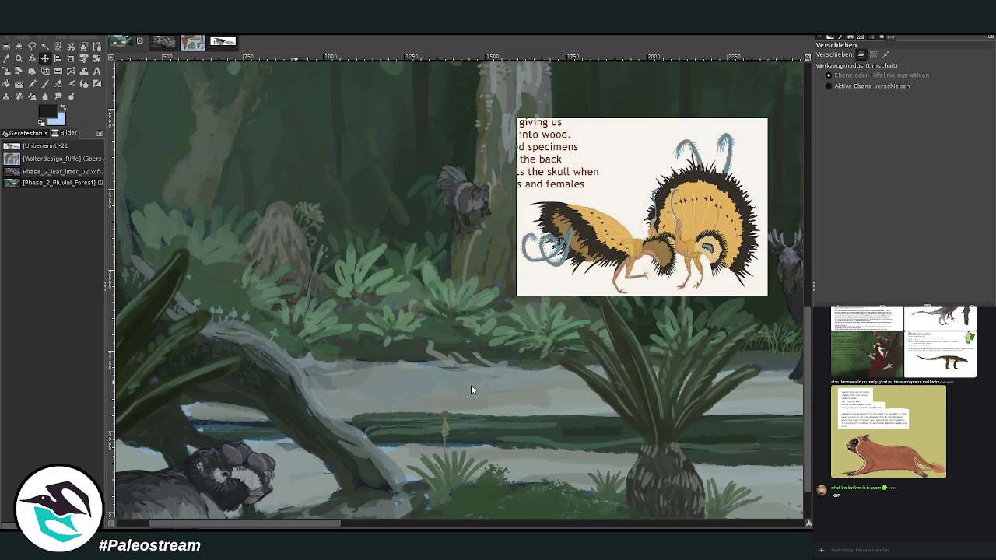
Paste the browser screenshot as a new image cropped to the latest livestream chat messages
key(ctrl+shift+v)
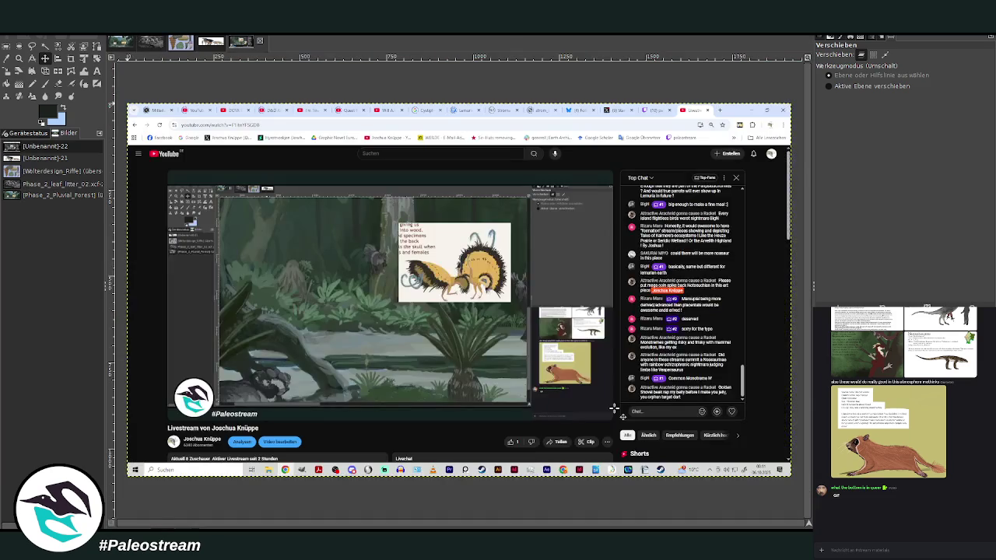
click(18, 60)
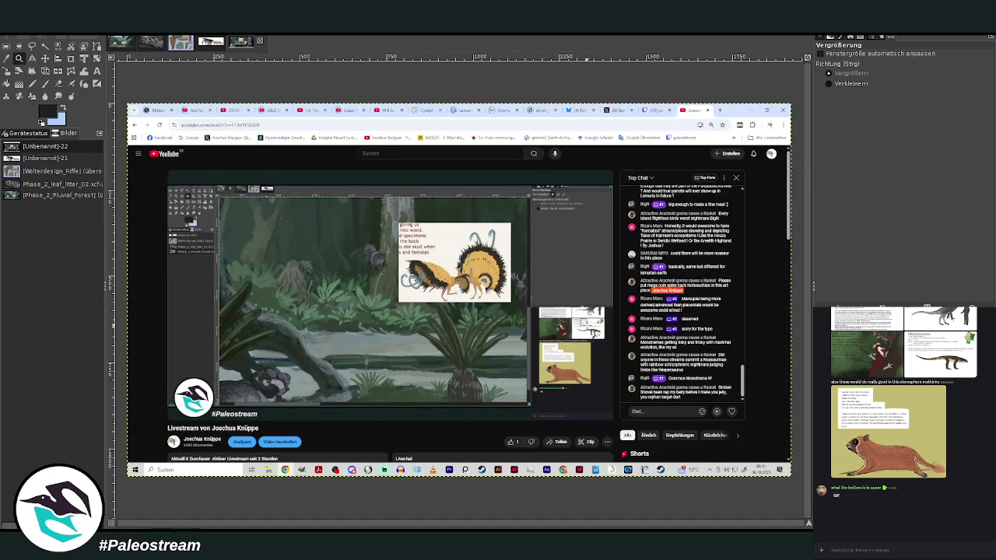
drag(588, 327, 767, 426)
click(71, 59)
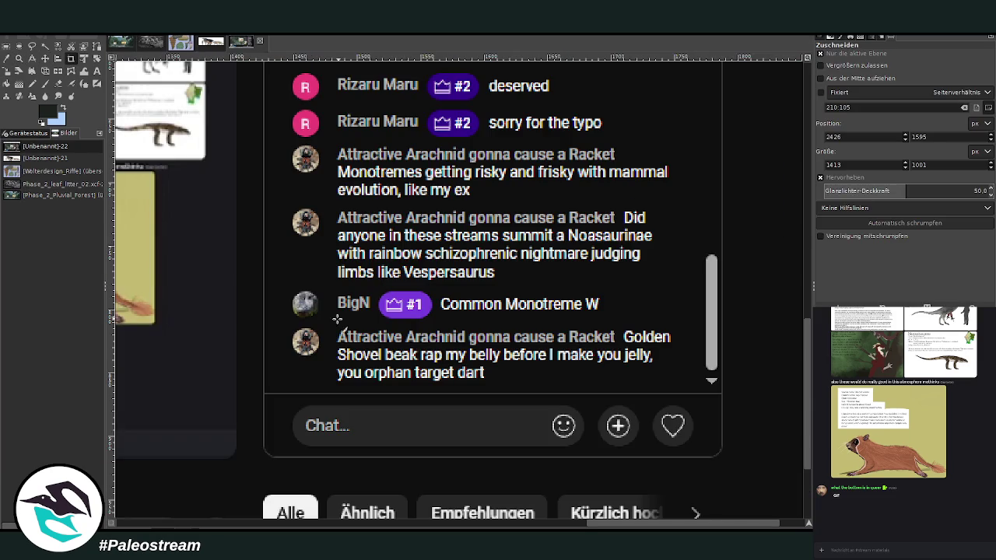
drag(269, 276, 726, 461)
click(549, 395)
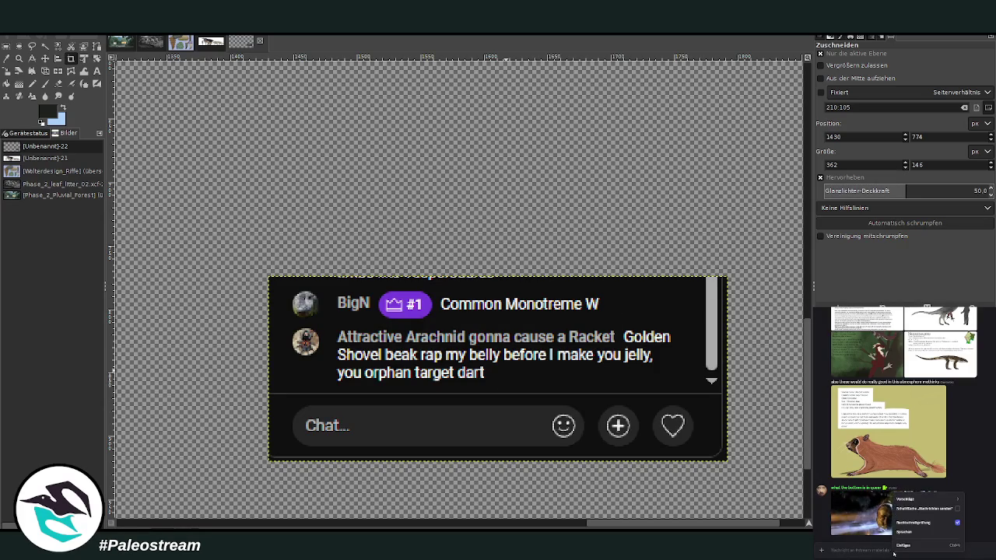
Send the cropped chat screenshot in the chat and return to the forest painting
click(866, 549)
key(ctrl+v)
key(Return)
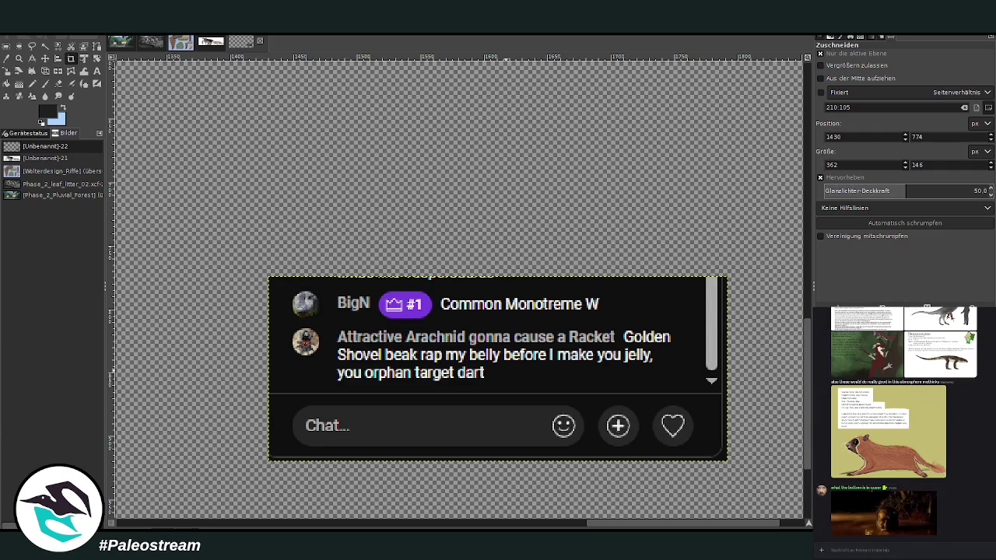
click(120, 42)
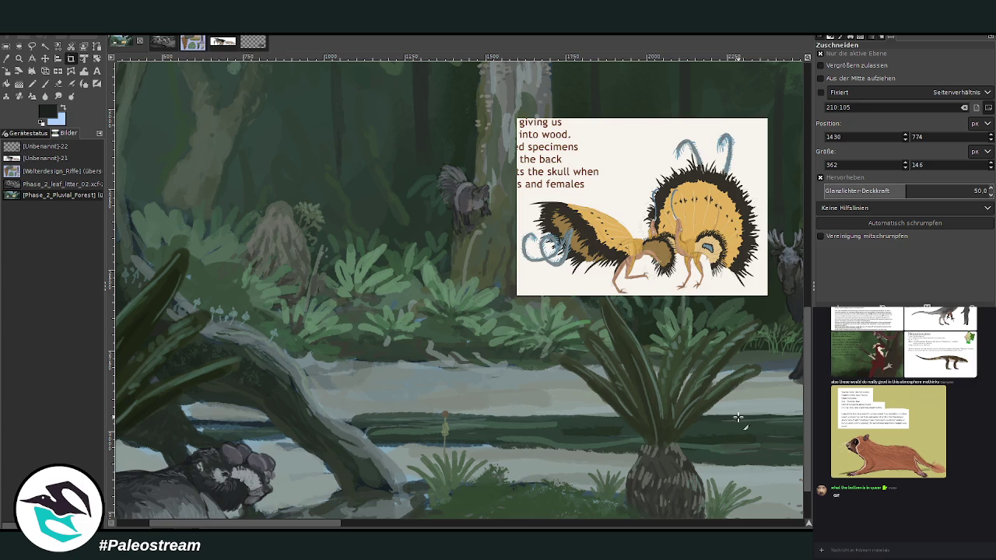
Zoom to the log undergrowth and start a Chalk 03 sketch at opacity 83, arcing the creature's back
key(z)
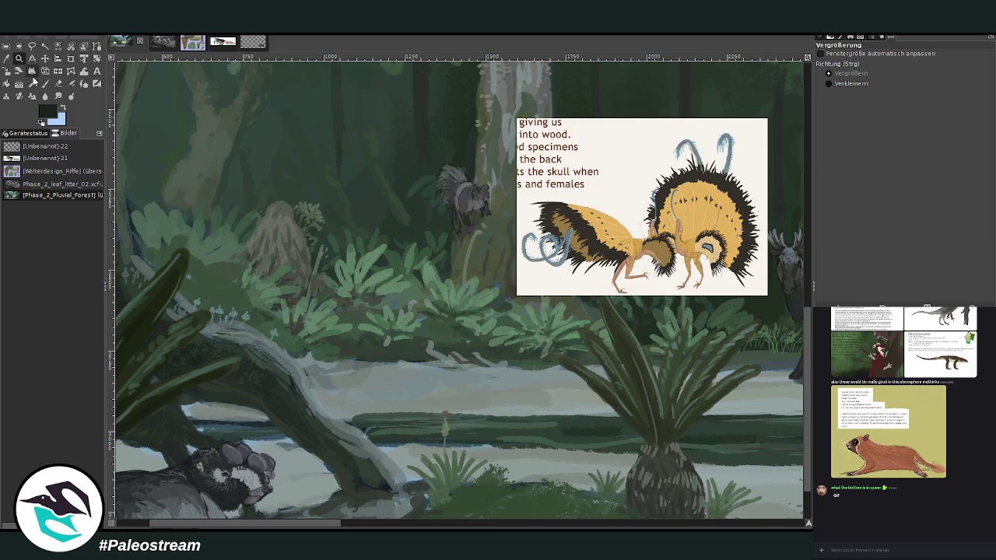
drag(288, 113, 731, 461)
click(45, 83)
drag(387, 371, 422, 383)
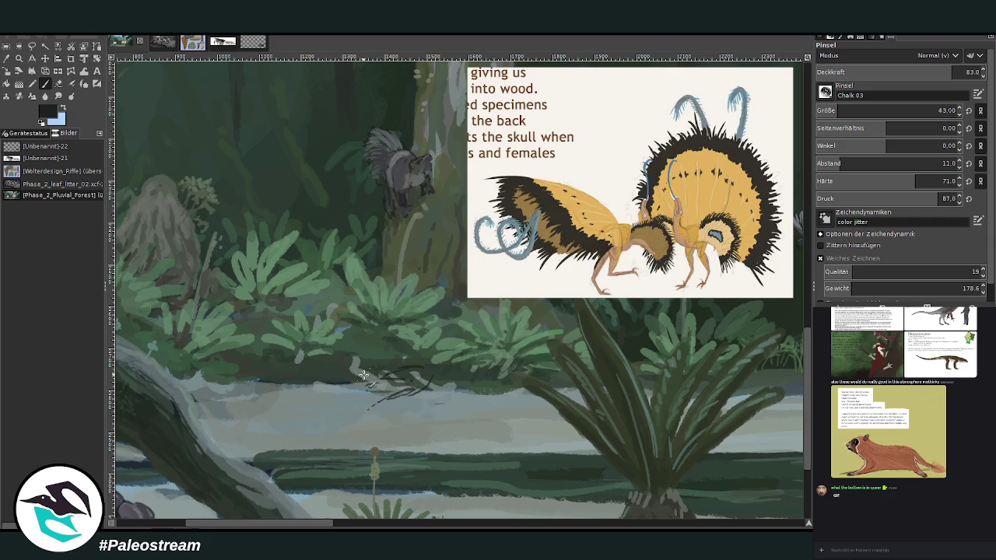
mouse_move(376, 374)
mouse_down()
mouse_move(257, 403)
mouse_move(243, 418)
mouse_move(339, 416)
mouse_up()
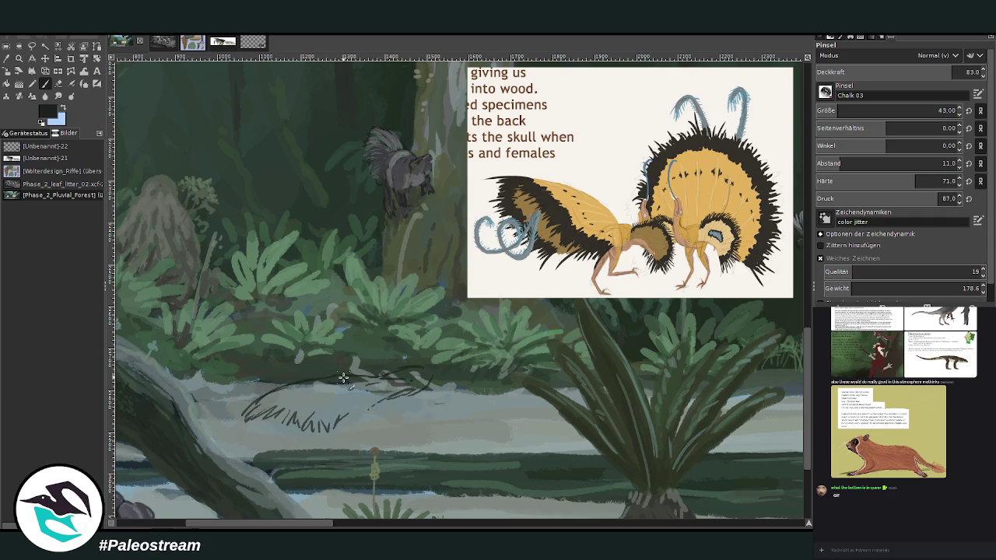
drag(355, 373, 258, 400)
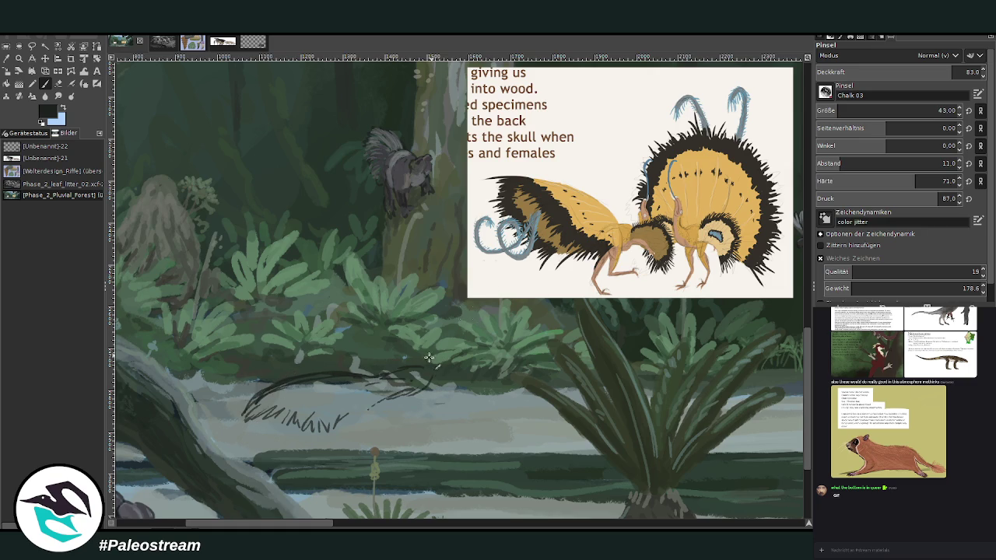
Add feathery marks and an upright line to the sketch, with brush size 25
drag(381, 398, 357, 416)
mouse_move(267, 424)
mouse_down()
mouse_move(214, 428)
mouse_move(296, 408)
mouse_up()
mouse_move(375, 445)
mouse_down()
mouse_move(390, 404)
mouse_move(371, 442)
mouse_up()
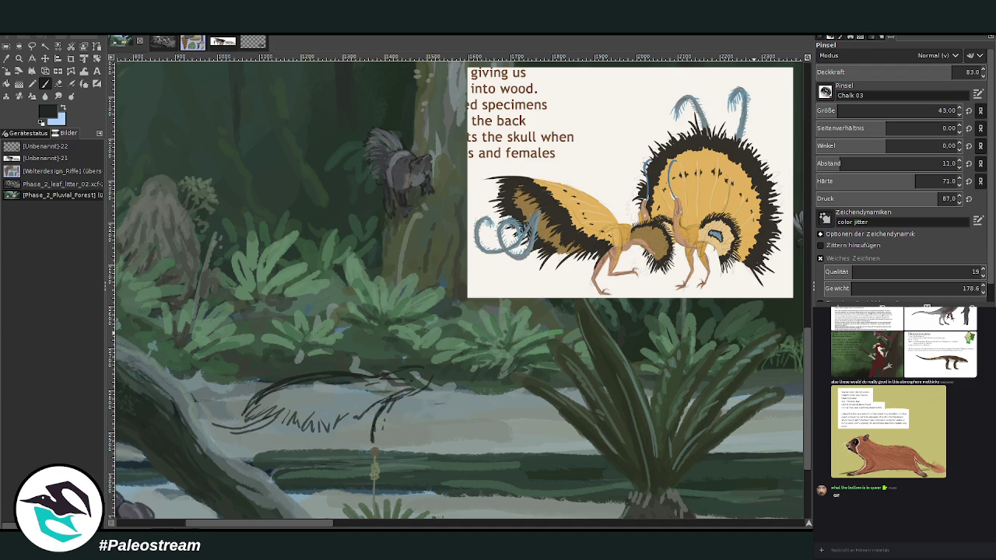
click(827, 108)
drag(382, 430, 393, 397)
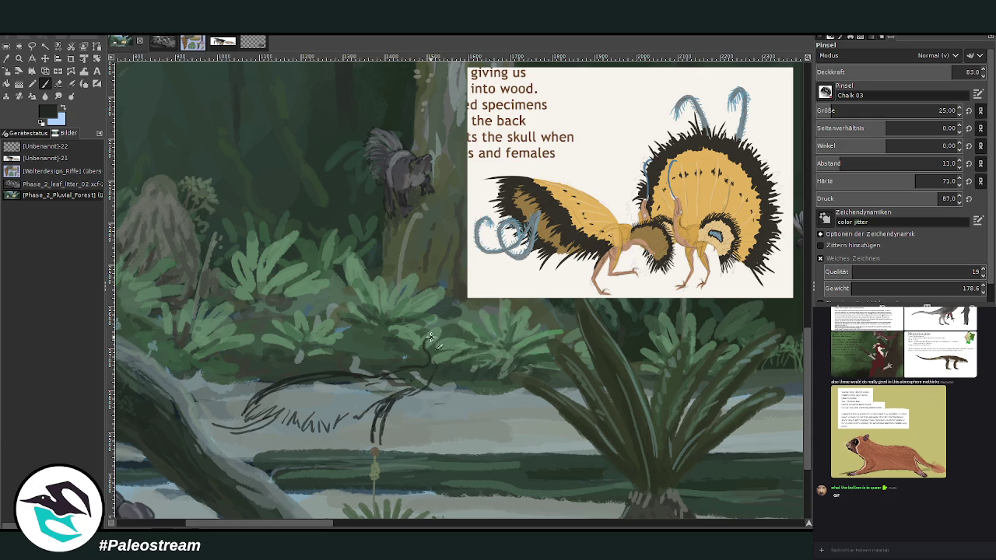
Sketch the bird's head, neck, hatched body shading and a first leg
mouse_move(450, 340)
mouse_down()
mouse_move(432, 344)
mouse_move(421, 393)
mouse_up()
mouse_move(420, 387)
mouse_down()
mouse_move(414, 397)
mouse_move(383, 388)
mouse_move(377, 396)
mouse_move(385, 379)
mouse_move(414, 386)
mouse_move(407, 361)
mouse_up()
mouse_move(347, 380)
mouse_down()
mouse_move(331, 395)
mouse_move(285, 394)
mouse_up()
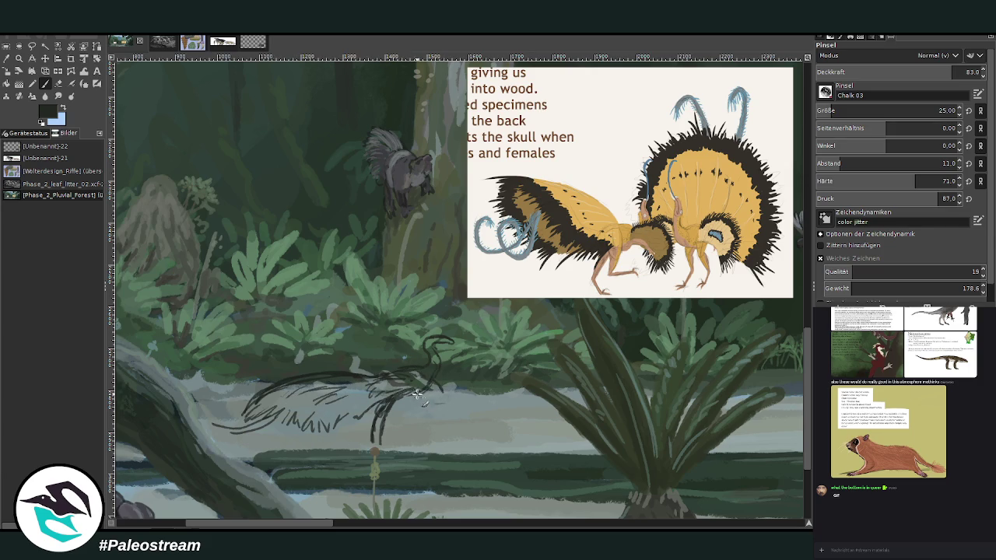
drag(433, 382, 447, 402)
drag(463, 389, 443, 408)
Draw tall curving crest plumes rising among the ferns and finish the legs
mouse_move(412, 358)
mouse_down()
mouse_move(348, 263)
mouse_move(376, 310)
mouse_move(355, 371)
mouse_up()
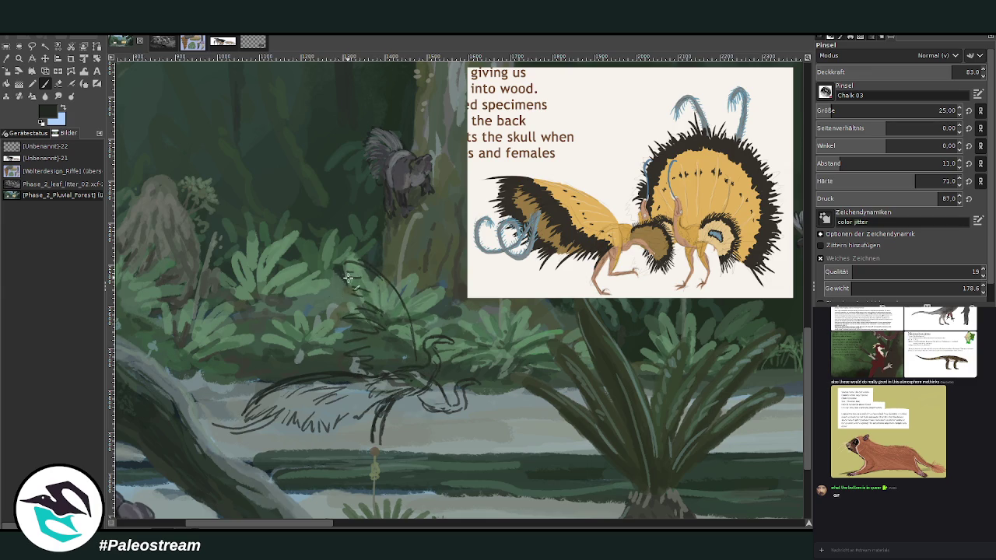
drag(338, 272, 339, 237)
drag(353, 302, 319, 241)
drag(371, 282, 413, 342)
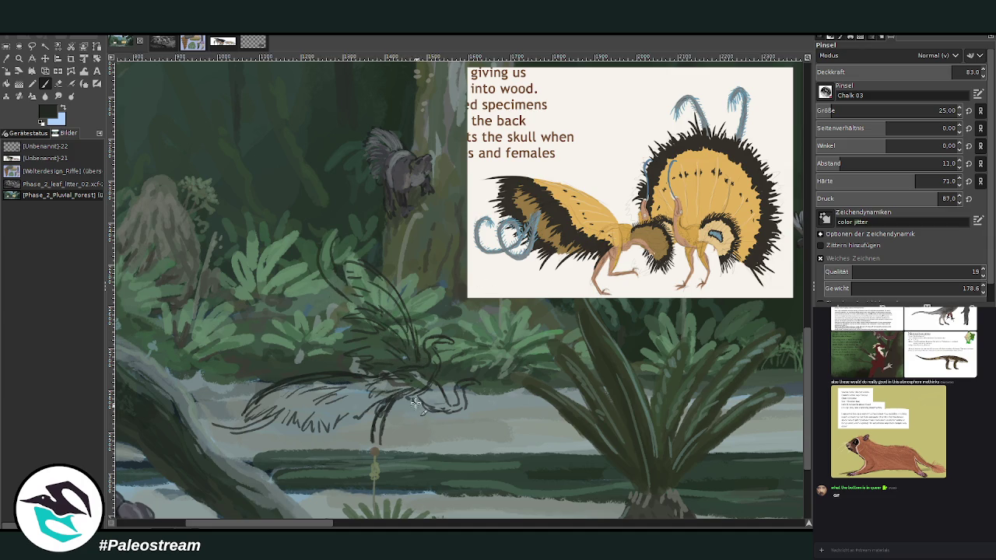
drag(422, 405, 445, 440)
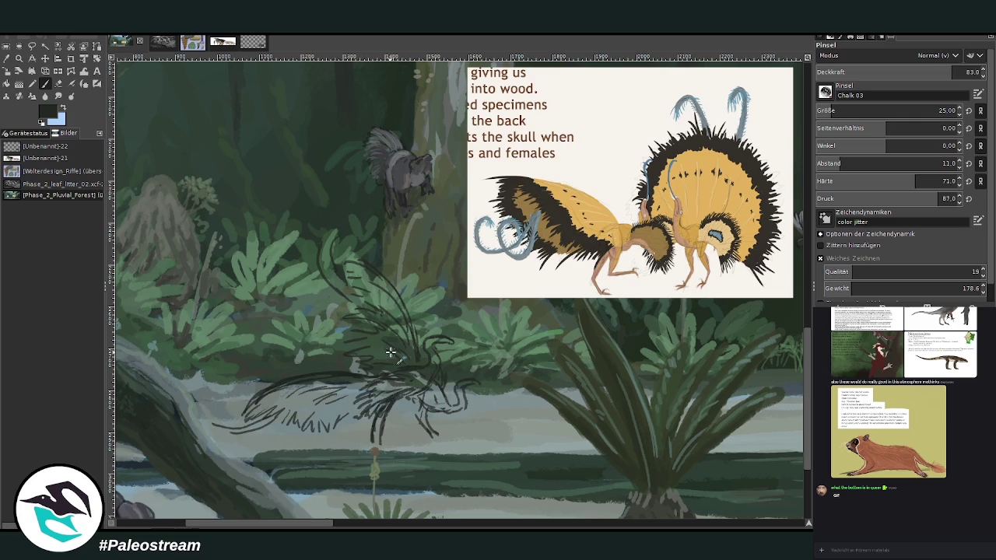
Zoom in on the bird sketch and shift it slightly up and right
scroll(390, 352, down, 3)
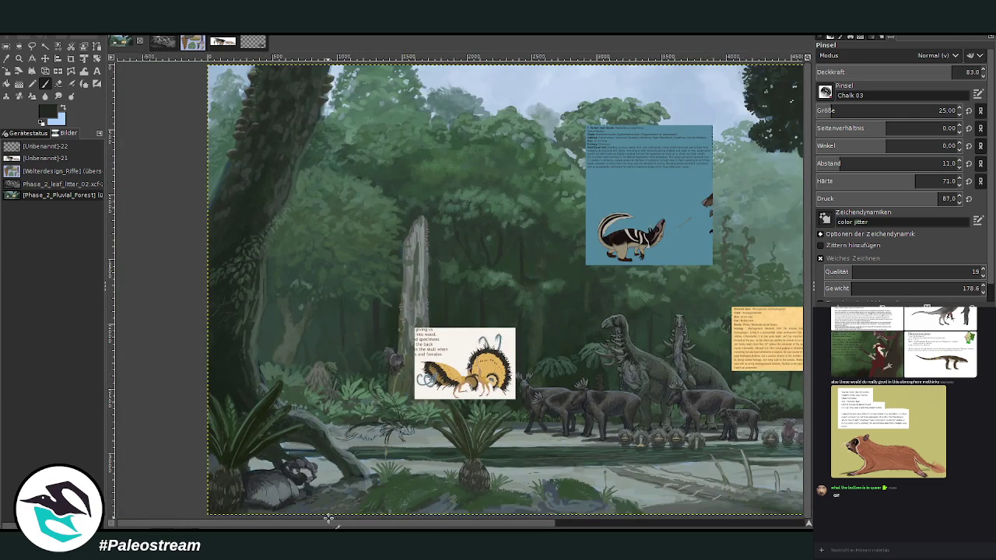
scroll(330, 519, right, 3)
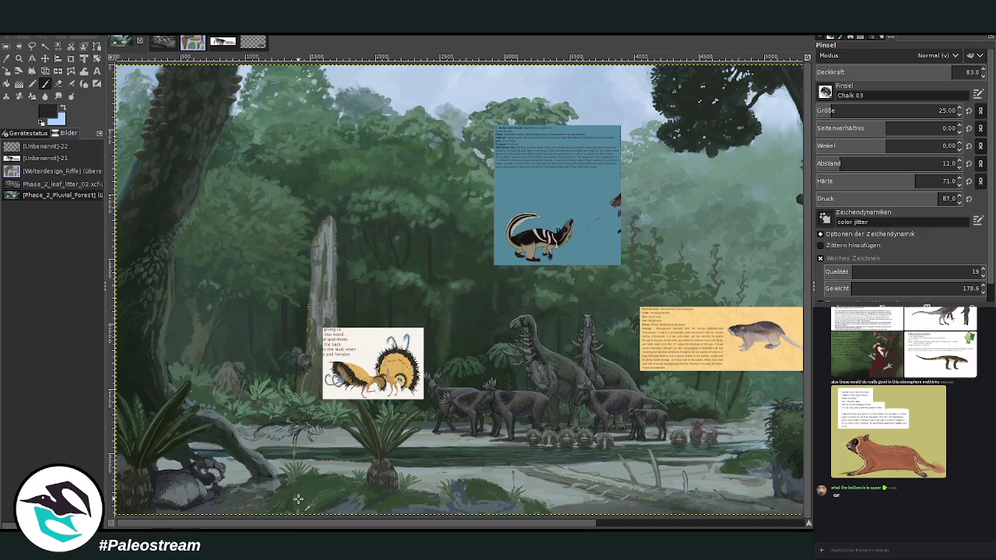
key(z)
drag(235, 323, 406, 490)
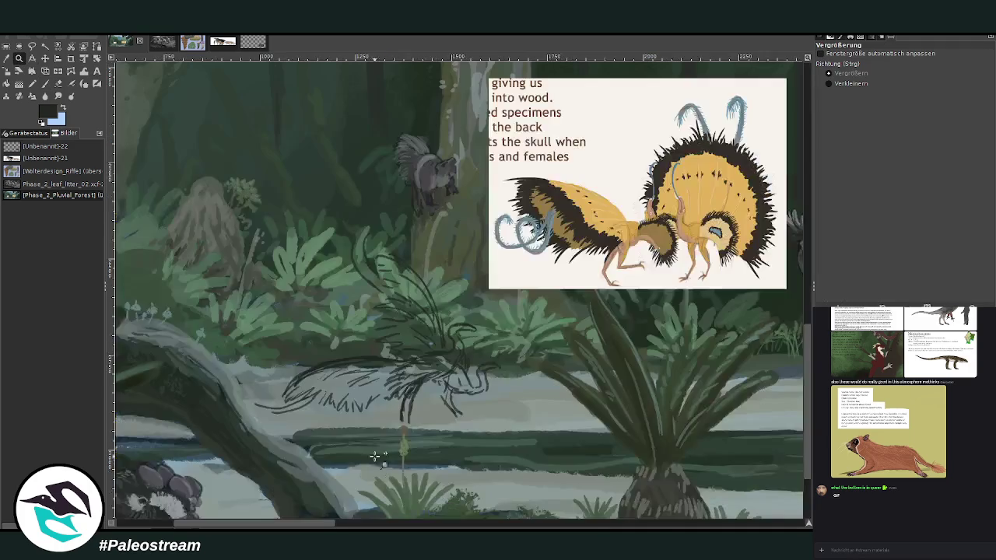
key(m)
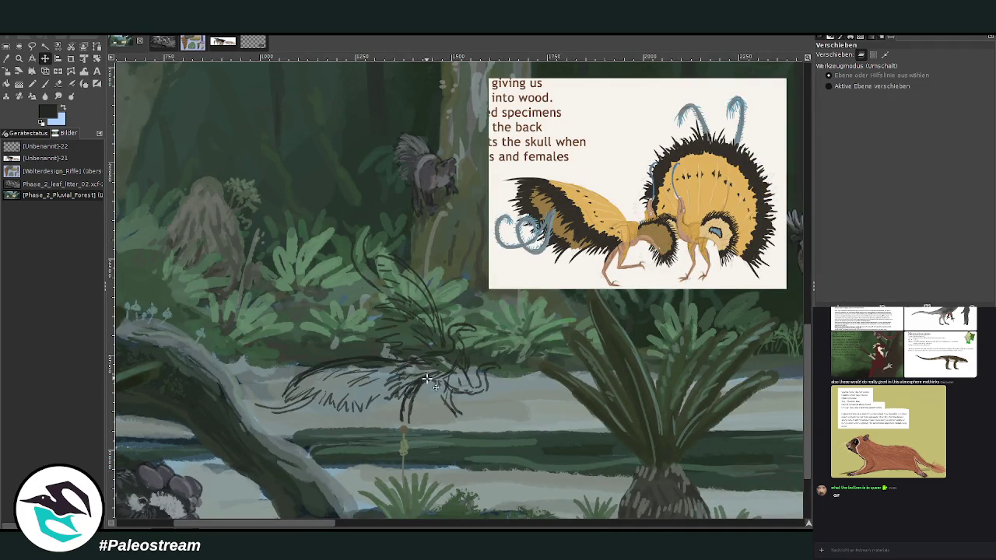
drag(426, 379, 436, 373)
key(Down)
key(Down)
key(z)
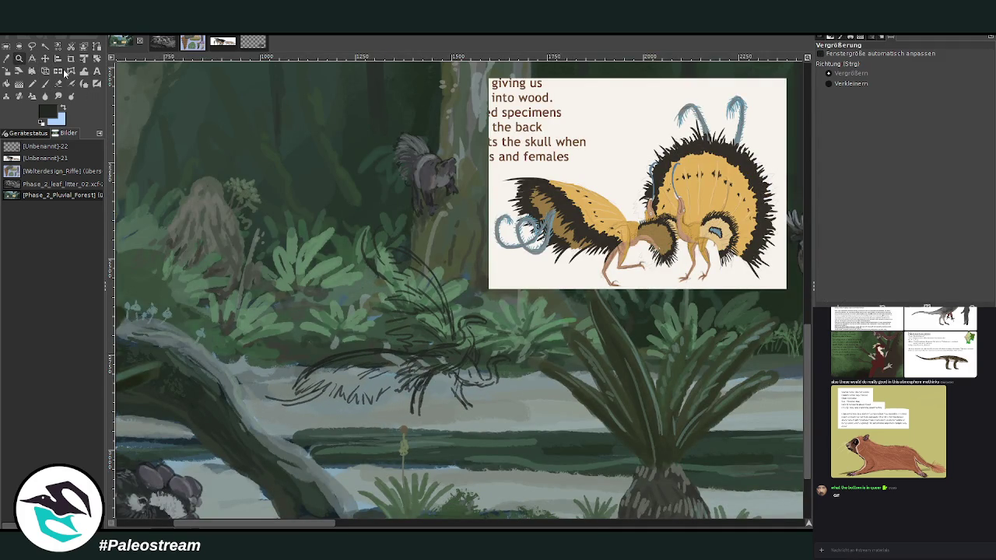
drag(253, 99, 772, 498)
Sample a pale yellow-orange from the Fan-Tail card and lay a first stroke on the creature
key(o)
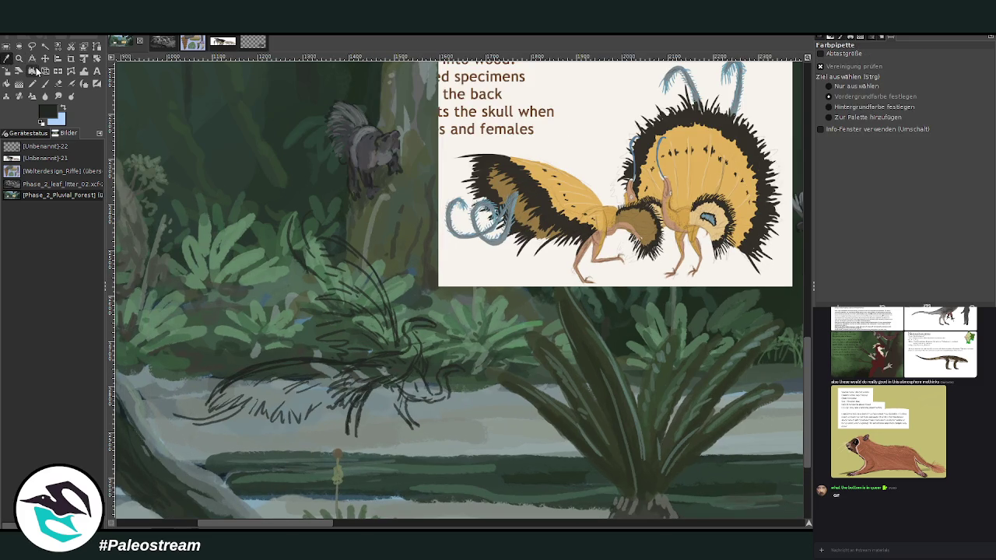
click(583, 193)
click(701, 163)
click(45, 84)
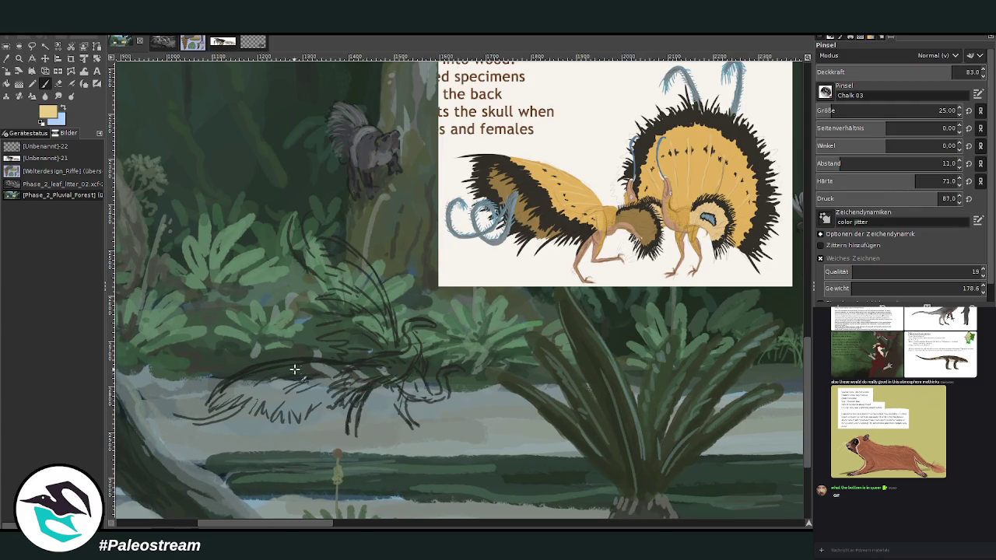
drag(301, 369, 305, 379)
At opacity 64.7, paint pale yellow over the creature's back, upper wing and body
drag(948, 72, 922, 72)
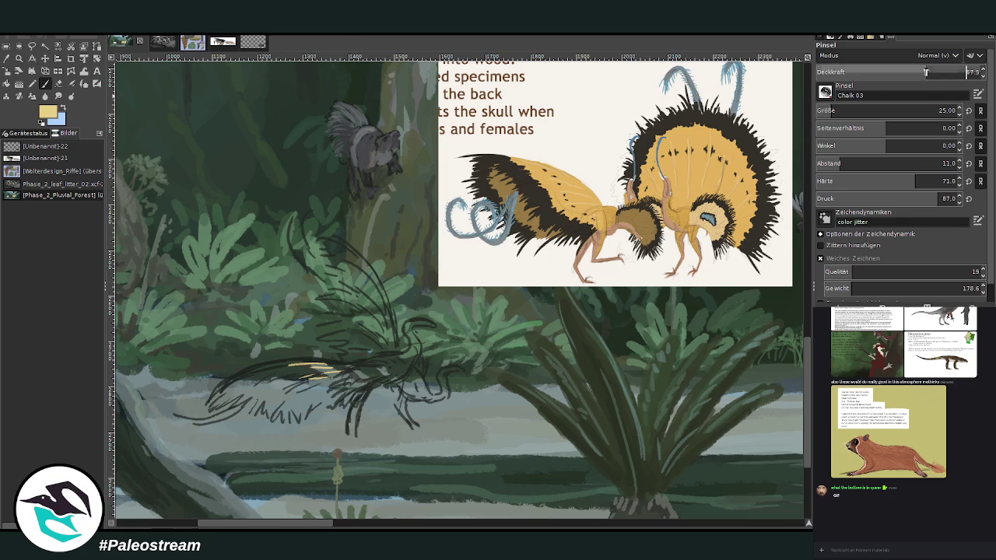
mouse_move(311, 373)
mouse_down()
mouse_move(300, 381)
mouse_move(265, 372)
mouse_move(275, 392)
mouse_up()
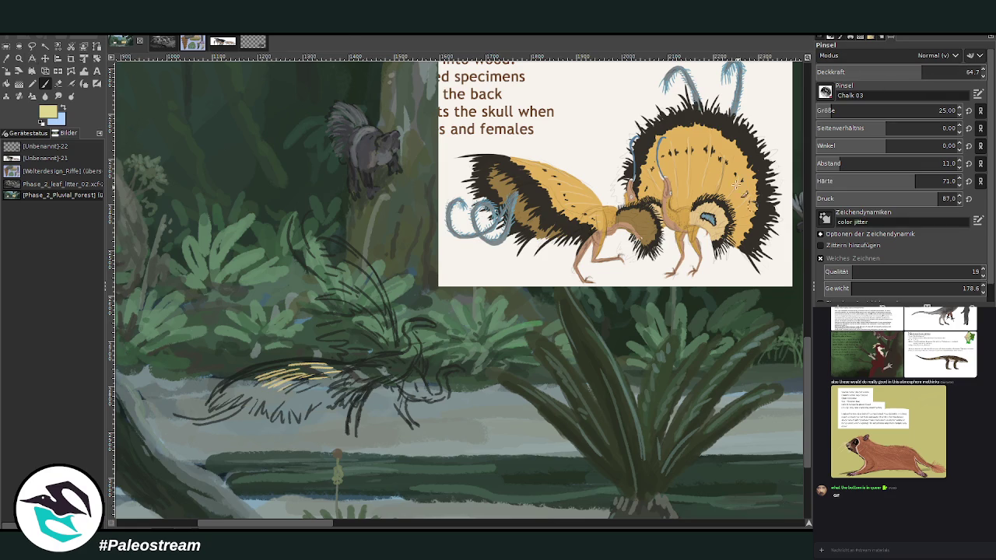
mouse_move(293, 385)
mouse_down()
mouse_move(253, 395)
mouse_move(342, 362)
mouse_up()
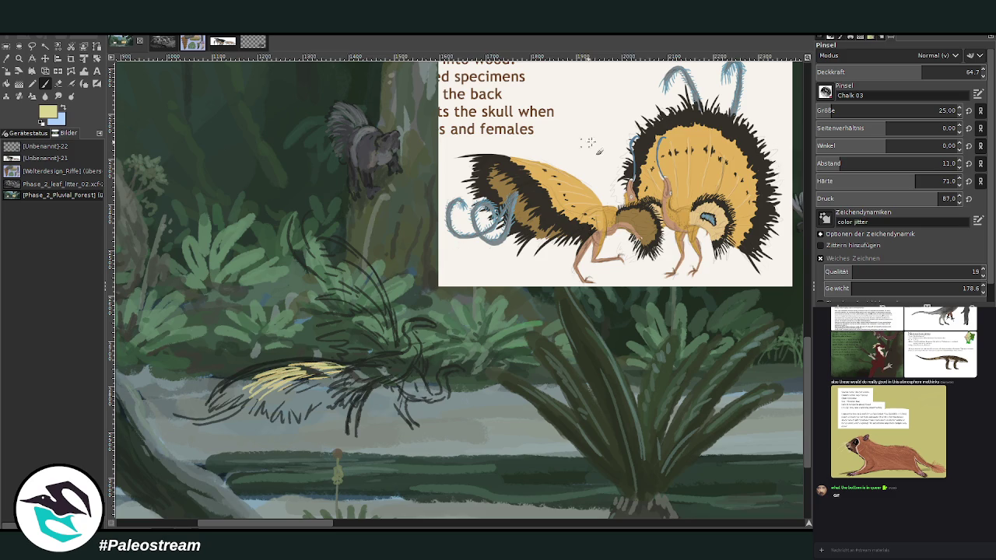
drag(335, 259, 382, 297)
drag(337, 241, 383, 295)
mouse_move(356, 262)
mouse_down()
mouse_move(383, 300)
mouse_move(366, 303)
mouse_move(393, 323)
mouse_up()
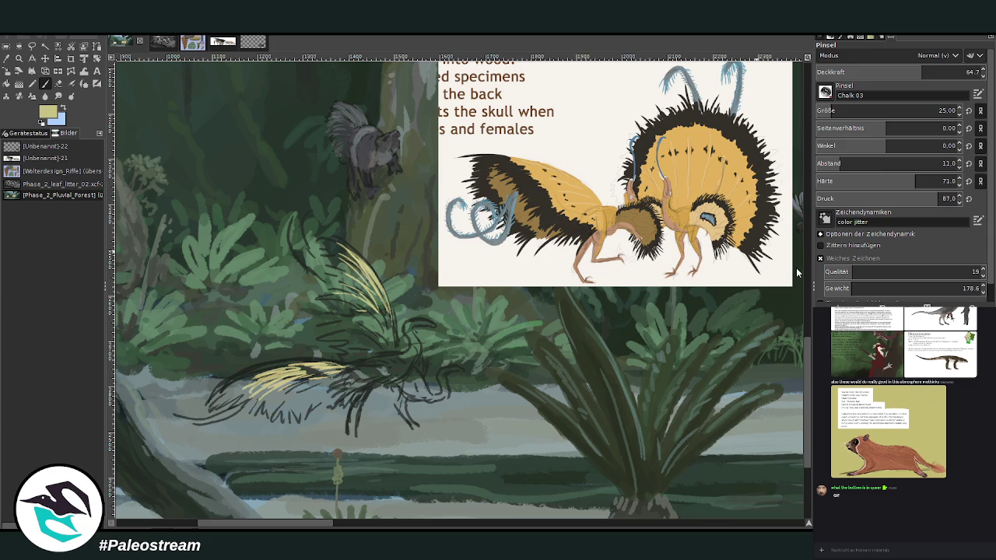
mouse_move(337, 330)
mouse_down()
mouse_move(372, 347)
mouse_move(378, 364)
mouse_move(362, 351)
mouse_move(366, 330)
mouse_move(346, 323)
mouse_move(339, 357)
mouse_move(389, 354)
mouse_move(383, 315)
mouse_move(349, 326)
mouse_move(346, 310)
mouse_up()
Extend pale yellow to the upper wing top, across the lower wing, wing base and body
mouse_move(394, 348)
mouse_down()
mouse_move(380, 299)
mouse_move(335, 300)
mouse_move(329, 272)
mouse_move(339, 260)
mouse_up()
drag(374, 309, 325, 237)
mouse_move(357, 268)
mouse_down()
mouse_move(330, 233)
mouse_move(383, 302)
mouse_up()
drag(310, 357, 215, 397)
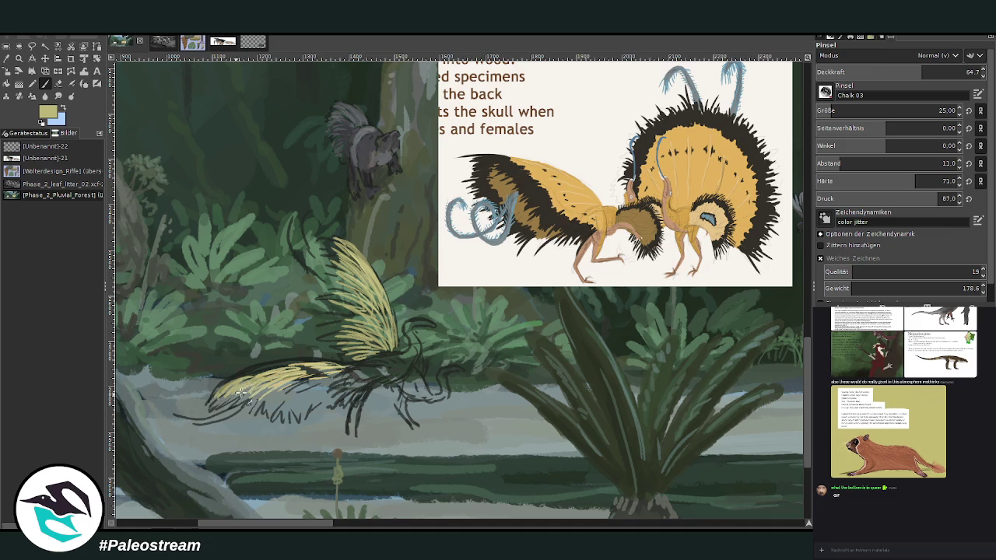
mouse_move(277, 382)
mouse_down()
mouse_move(266, 412)
mouse_move(275, 400)
mouse_up()
mouse_move(315, 374)
mouse_down()
mouse_move(288, 402)
mouse_move(326, 380)
mouse_move(296, 411)
mouse_move(298, 370)
mouse_move(219, 393)
mouse_up()
mouse_move(319, 364)
mouse_down()
mouse_move(232, 380)
mouse_move(224, 391)
mouse_move(243, 378)
mouse_up()
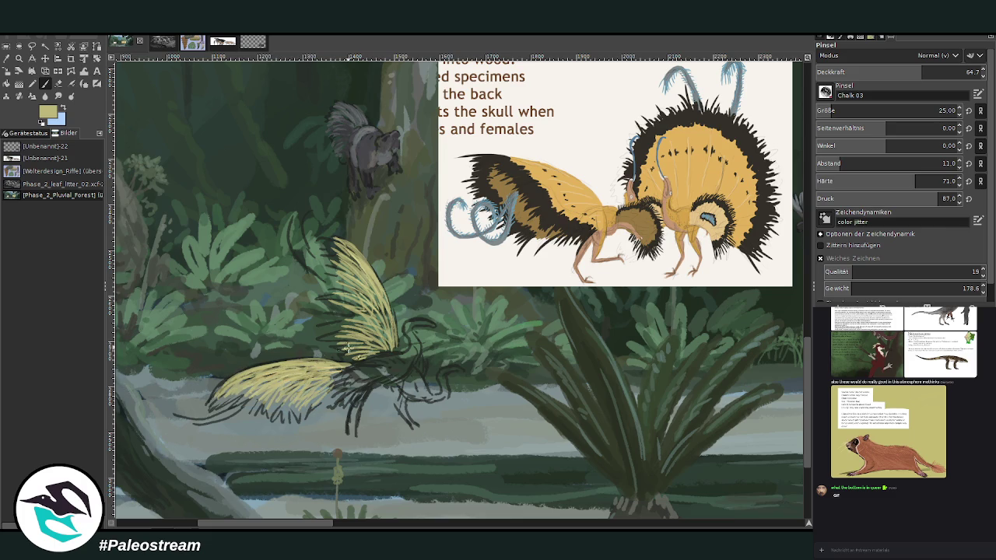
drag(339, 379, 320, 379)
drag(243, 383, 211, 406)
mouse_move(375, 363)
mouse_down()
mouse_move(384, 357)
mouse_move(391, 368)
mouse_move(413, 348)
mouse_move(366, 373)
mouse_move(428, 394)
mouse_up()
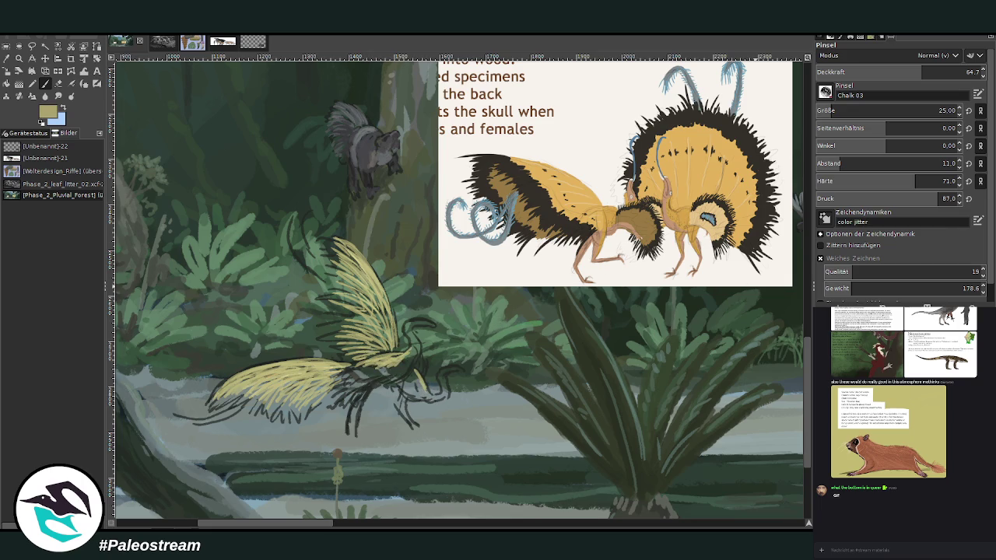
drag(419, 375, 440, 392)
Darken the upper wing with olive, then pick dark green at opacity 78.9
ctrl+click(797, 293)
ctrl+click(802, 299)
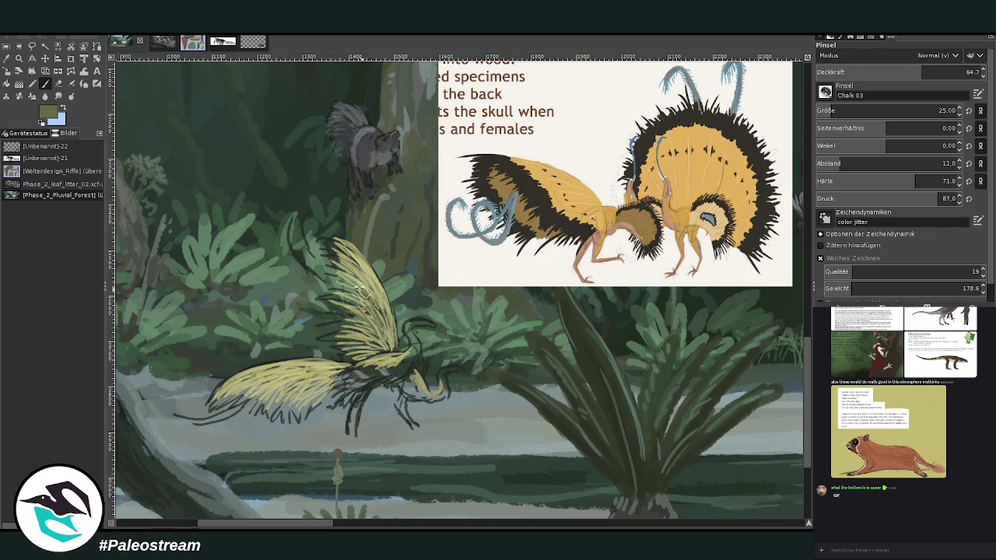
drag(372, 305, 383, 351)
mouse_move(278, 385)
mouse_down()
mouse_move(230, 390)
mouse_move(214, 404)
mouse_up()
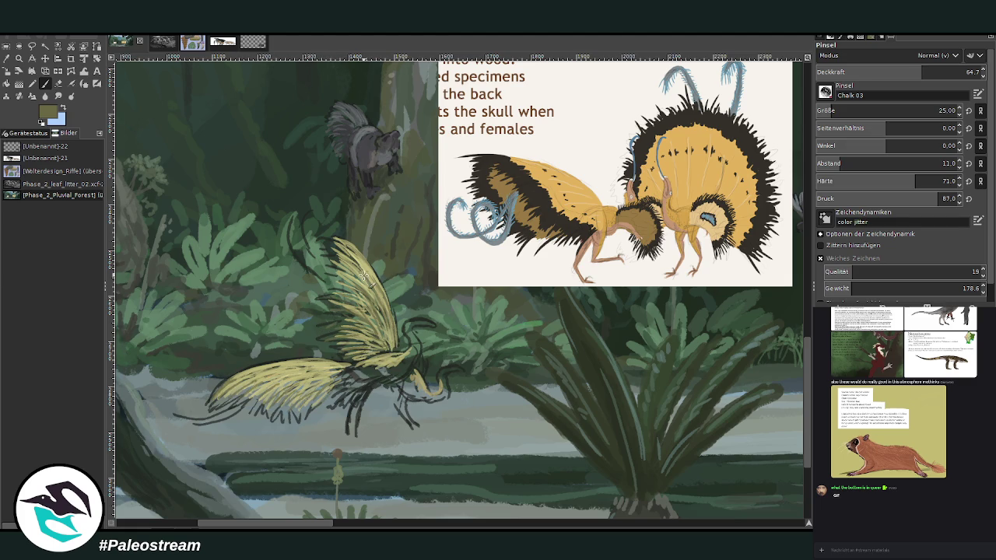
ctrl+click(780, 329)
click(946, 71)
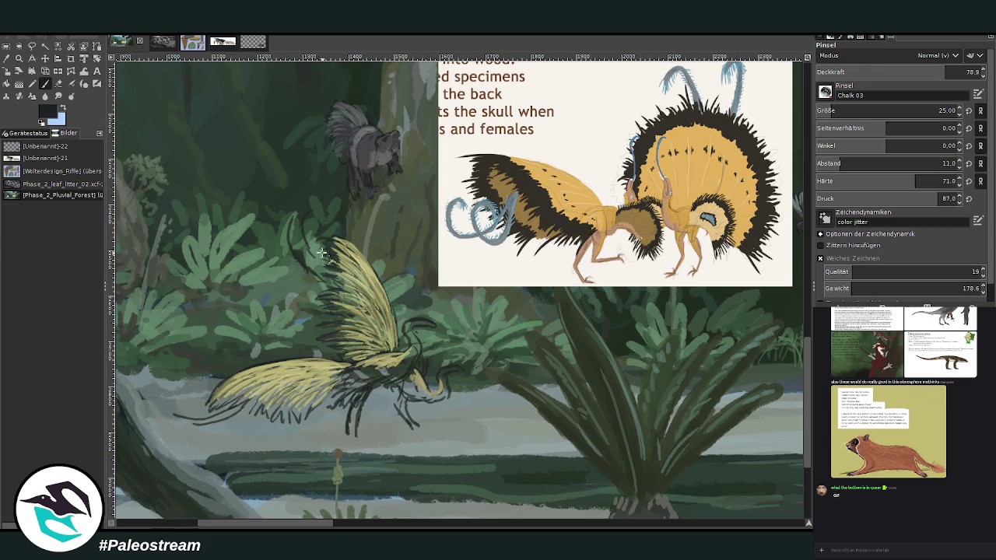
Hatch short dark green strokes along the lower wing edges and wing joint, then share two images in chat
mouse_move(274, 403)
mouse_down()
mouse_move(262, 422)
mouse_move(291, 410)
mouse_move(316, 423)
mouse_up()
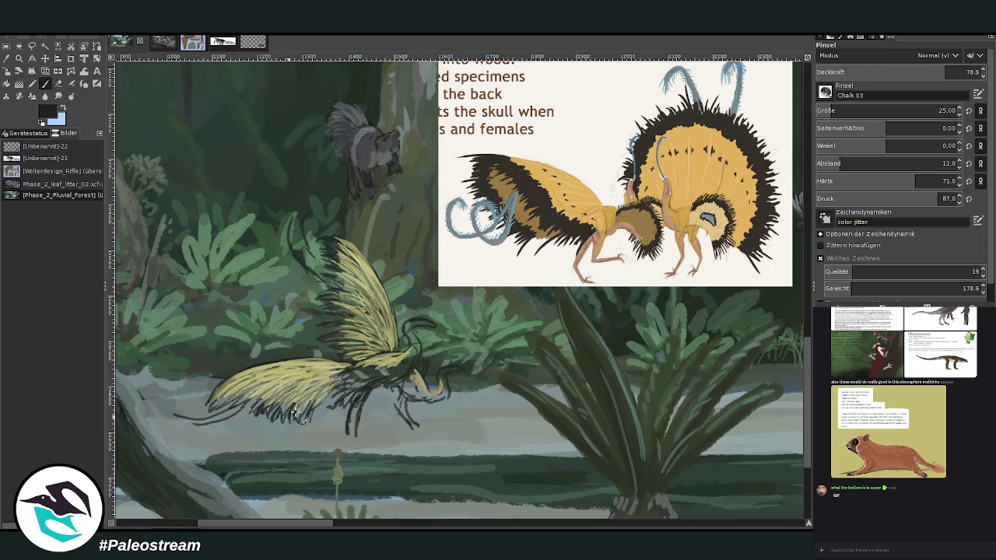
drag(235, 404, 205, 411)
drag(265, 394, 257, 413)
mouse_move(319, 393)
mouse_down()
mouse_move(302, 430)
mouse_move(292, 424)
mouse_up()
mouse_move(245, 391)
mouse_down()
mouse_move(234, 412)
mouse_move(215, 408)
mouse_up()
mouse_move(285, 400)
mouse_down()
mouse_move(283, 422)
mouse_move(313, 427)
mouse_up()
mouse_move(250, 395)
mouse_down()
mouse_move(245, 410)
mouse_move(218, 406)
mouse_up()
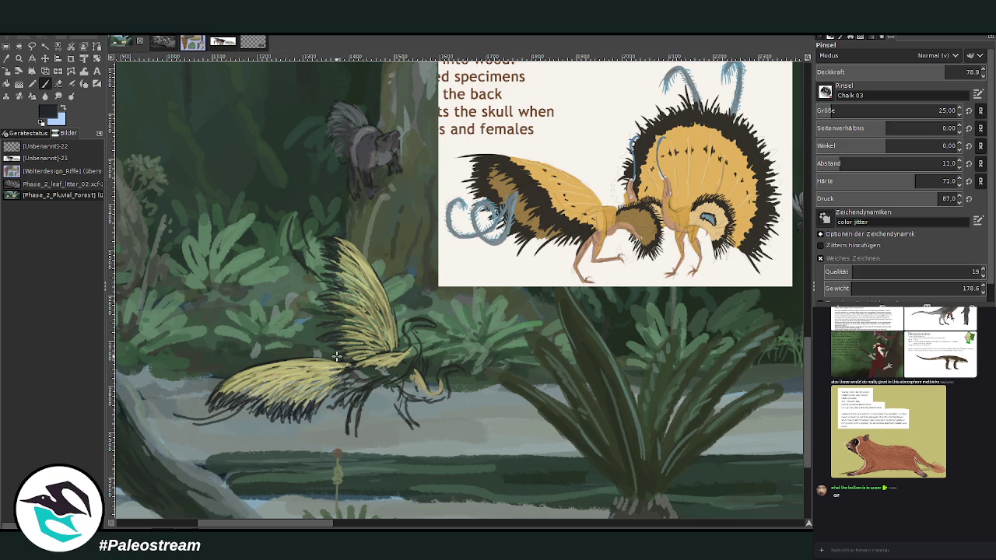
mouse_move(352, 393)
mouse_down()
mouse_move(346, 411)
mouse_move(332, 403)
mouse_move(371, 368)
mouse_up()
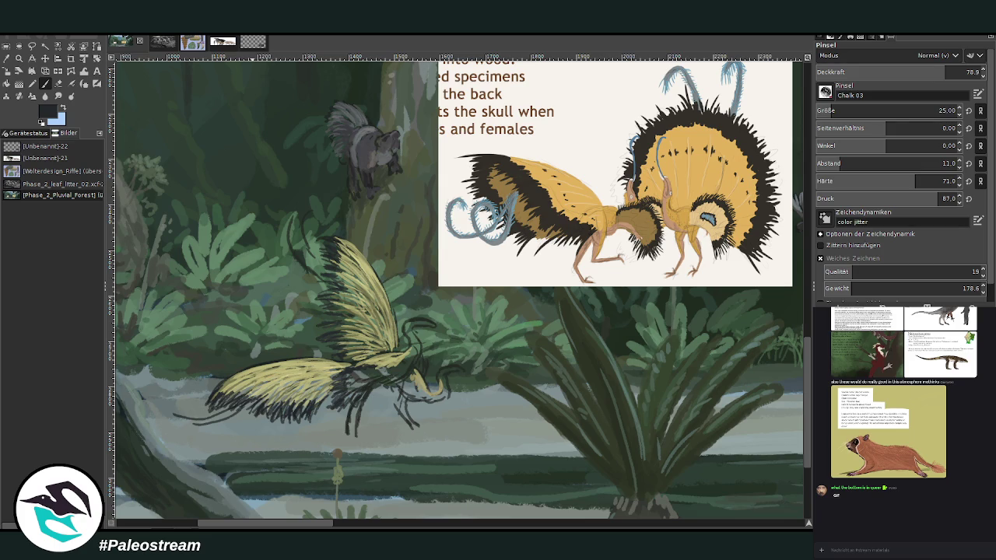
drag(995, 436, 895, 405)
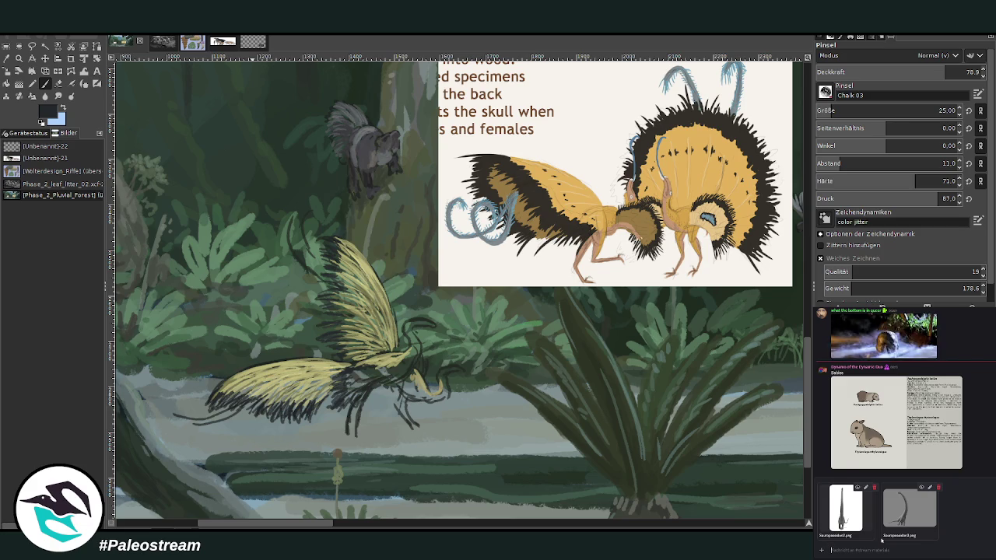
key(Return)
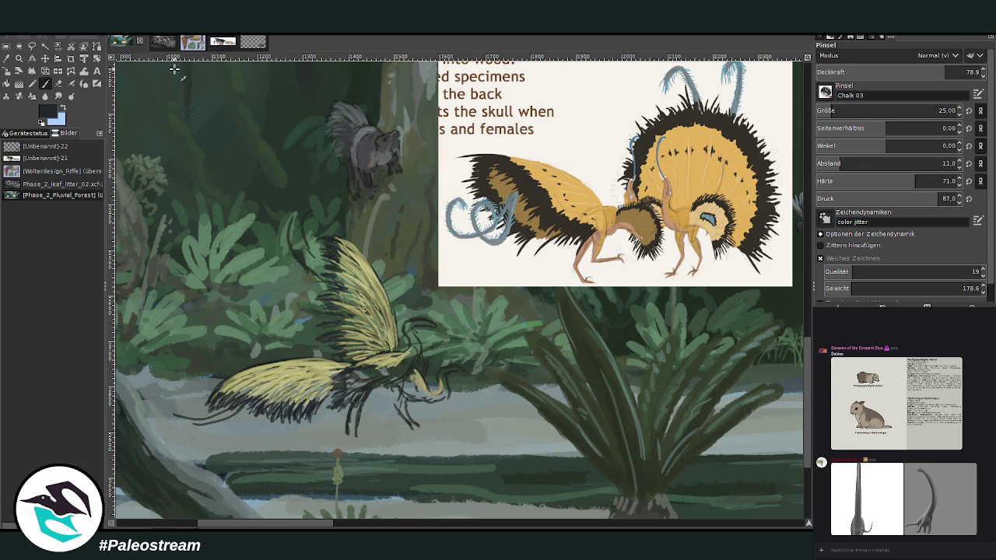
Sample a pale olive from the painting and add light hatching to the upper wing
click(7, 60)
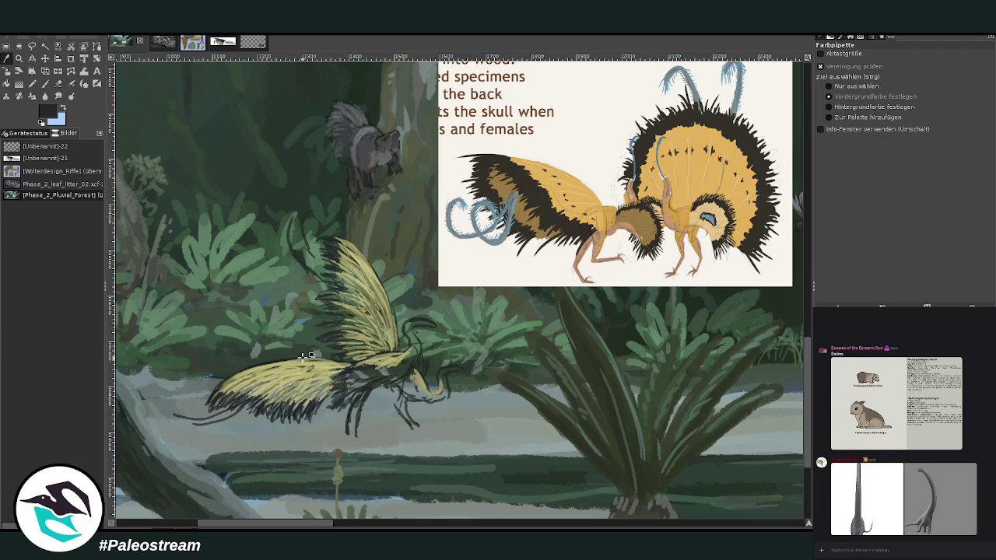
click(302, 342)
click(45, 83)
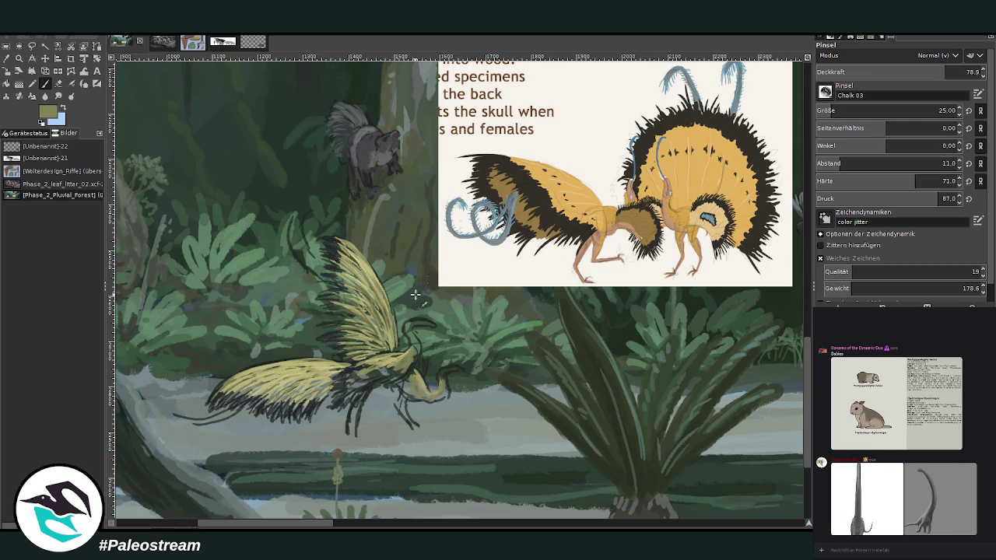
drag(380, 336, 373, 328)
Shade the bird's head, beak and neck in a darker olive tone
ctrl+click(796, 302)
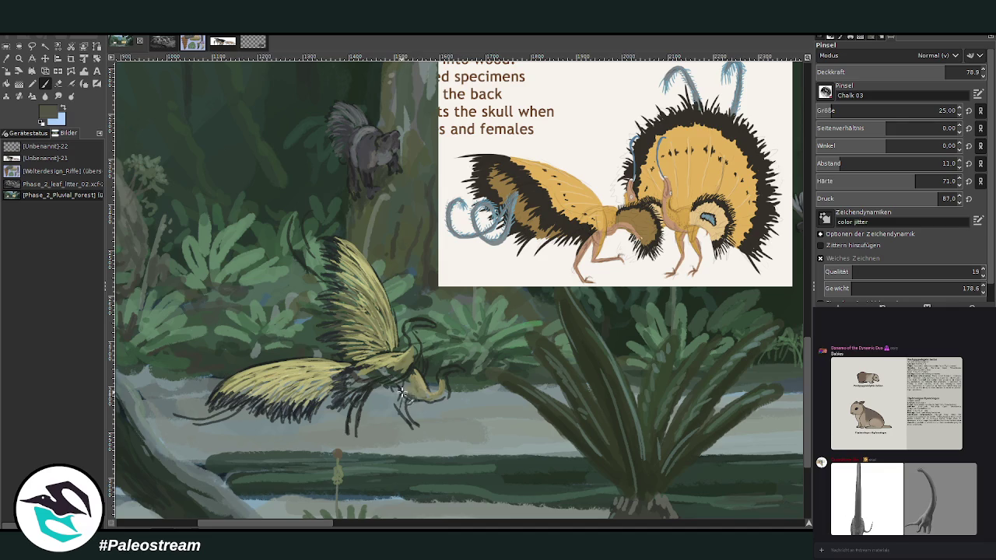
mouse_move(405, 389)
mouse_down()
mouse_move(424, 399)
mouse_move(401, 385)
mouse_up()
mouse_move(413, 394)
mouse_down()
mouse_move(397, 387)
mouse_move(426, 399)
mouse_move(450, 379)
mouse_up()
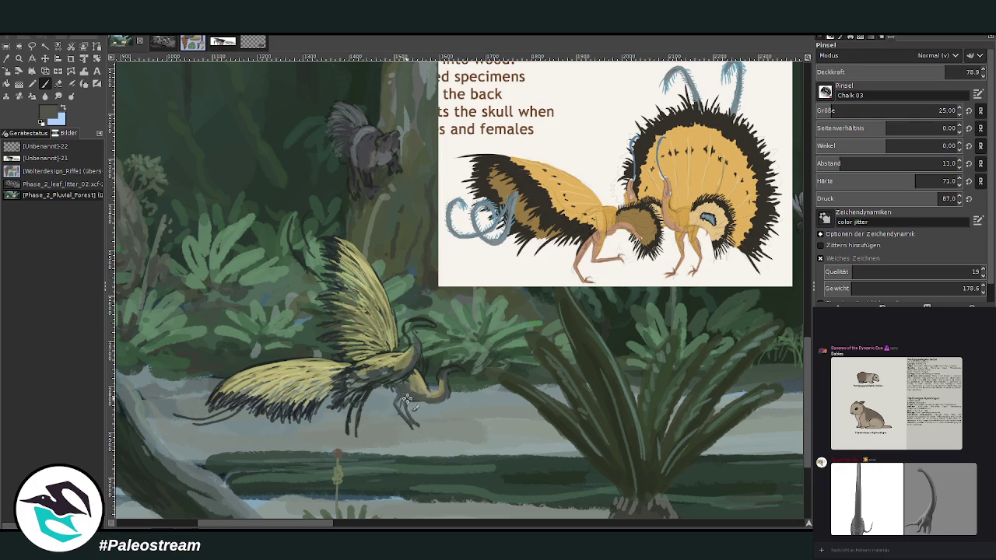
key(shift+e)
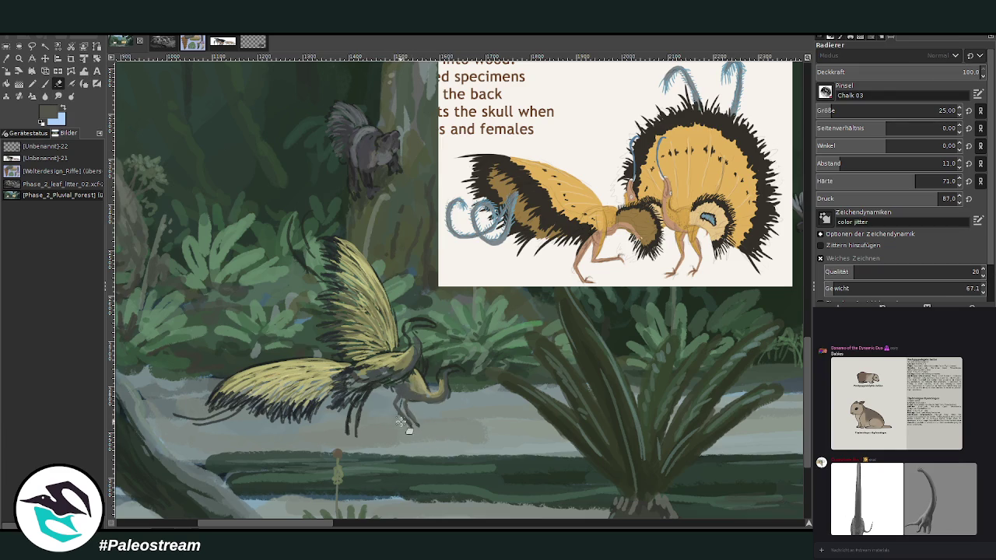
key(p)
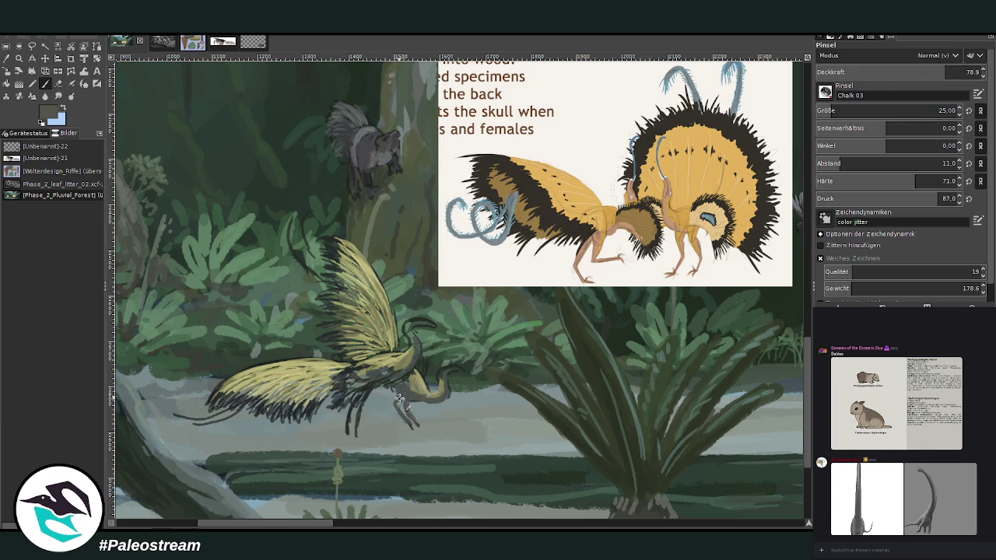
Darken the bird's legs with olive paint, touching up with the eraser
drag(350, 412, 346, 437)
click(58, 83)
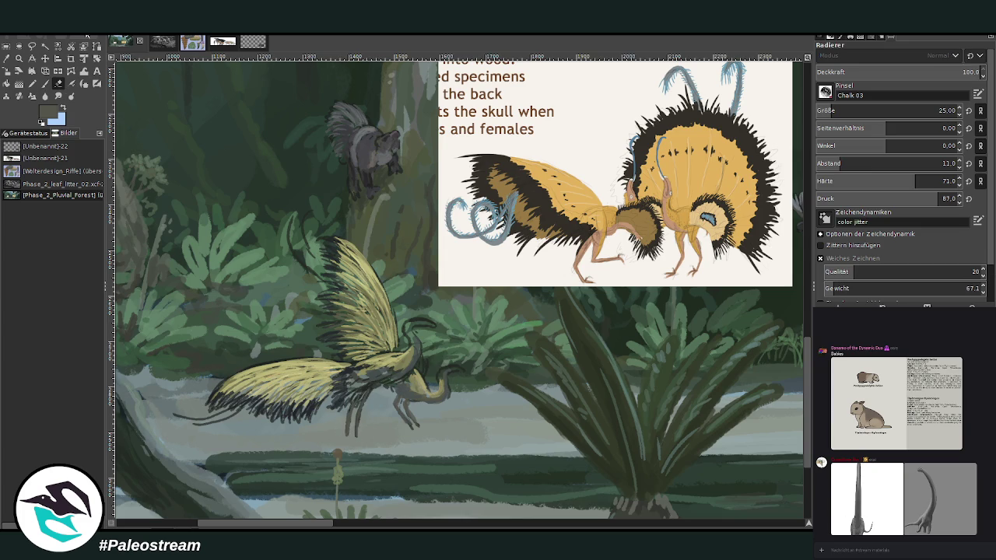
click(45, 83)
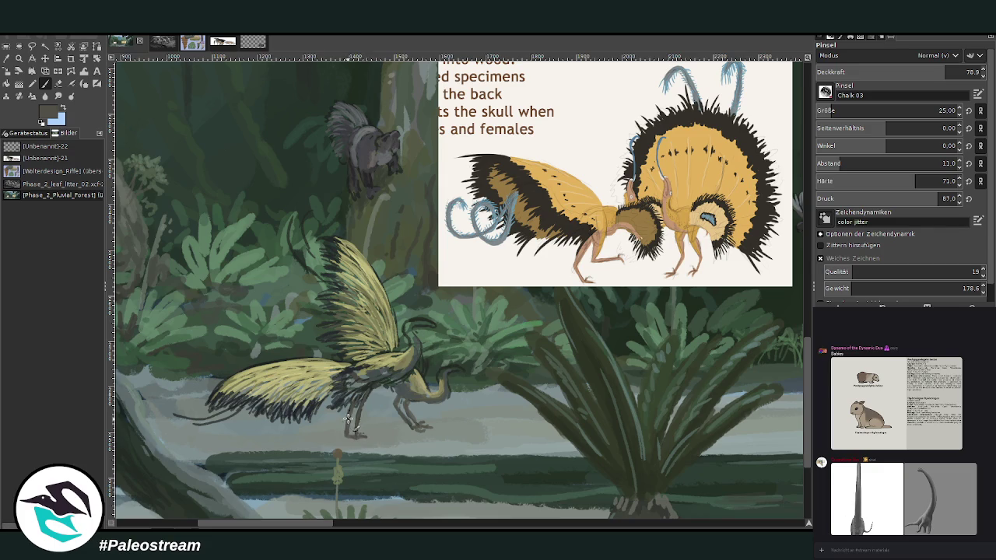
click(7, 58)
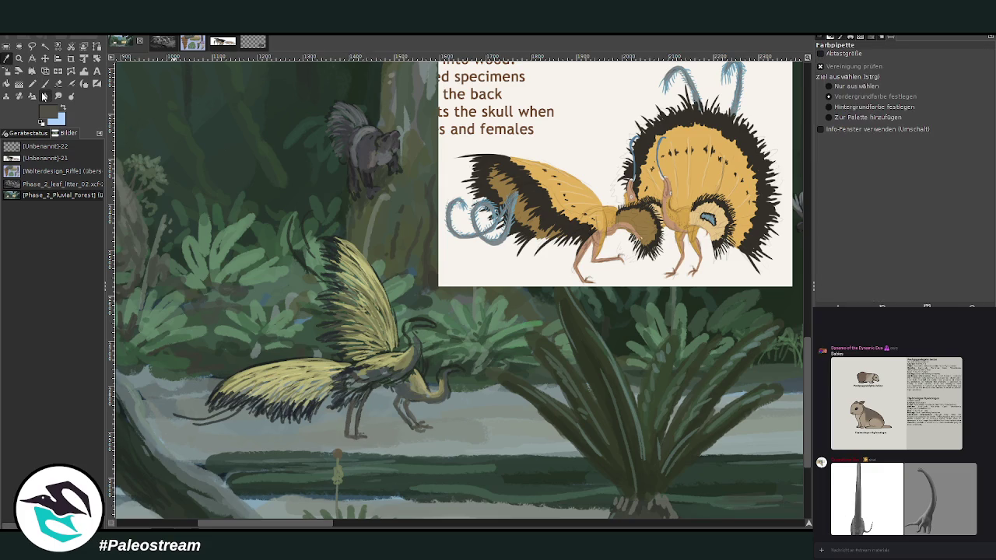
At about 57 opacity, paint pale blue over the tail tip and add crest plumes above the wing
click(342, 343)
click(778, 260)
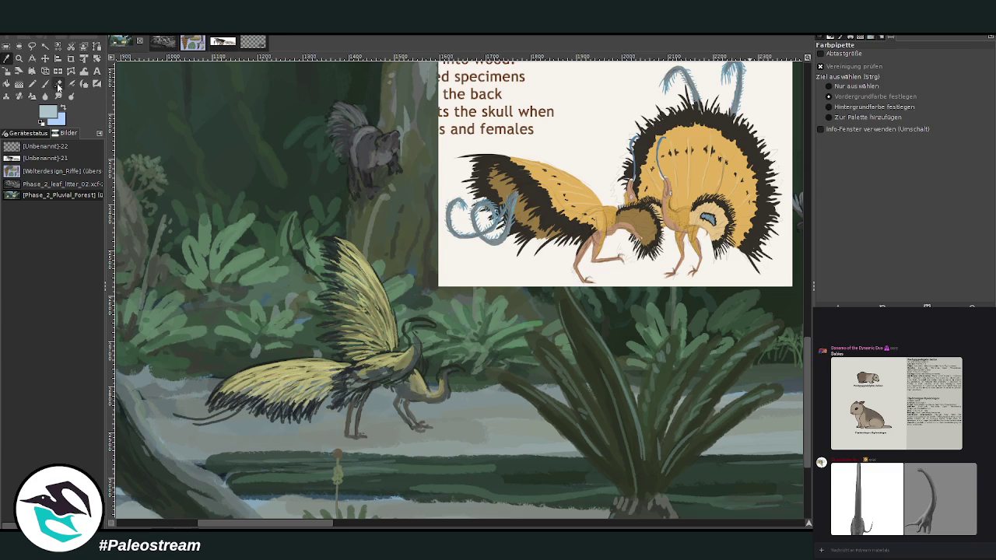
click(45, 83)
drag(330, 369, 312, 367)
drag(923, 71, 909, 72)
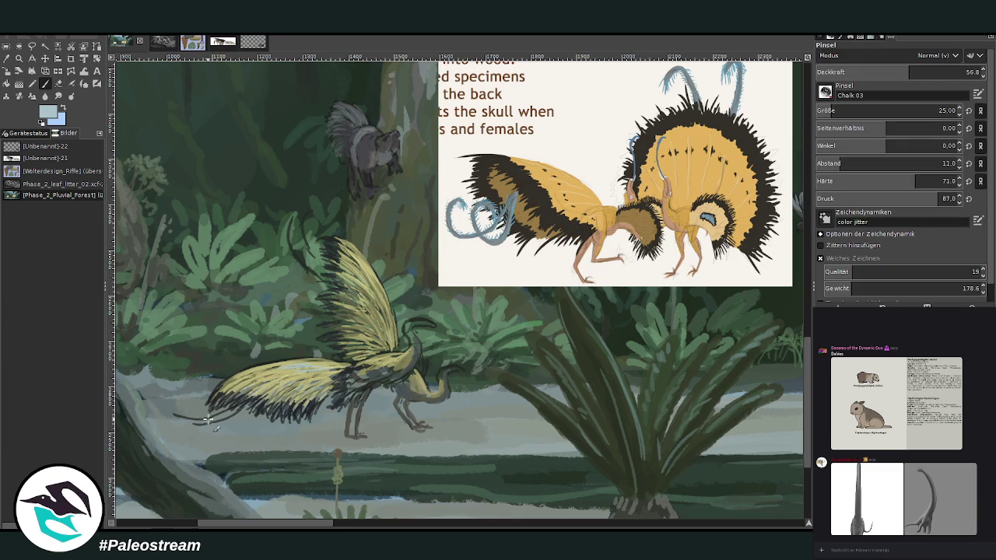
drag(189, 415, 201, 420)
mouse_move(308, 267)
mouse_down()
mouse_move(288, 215)
mouse_move(321, 263)
mouse_up()
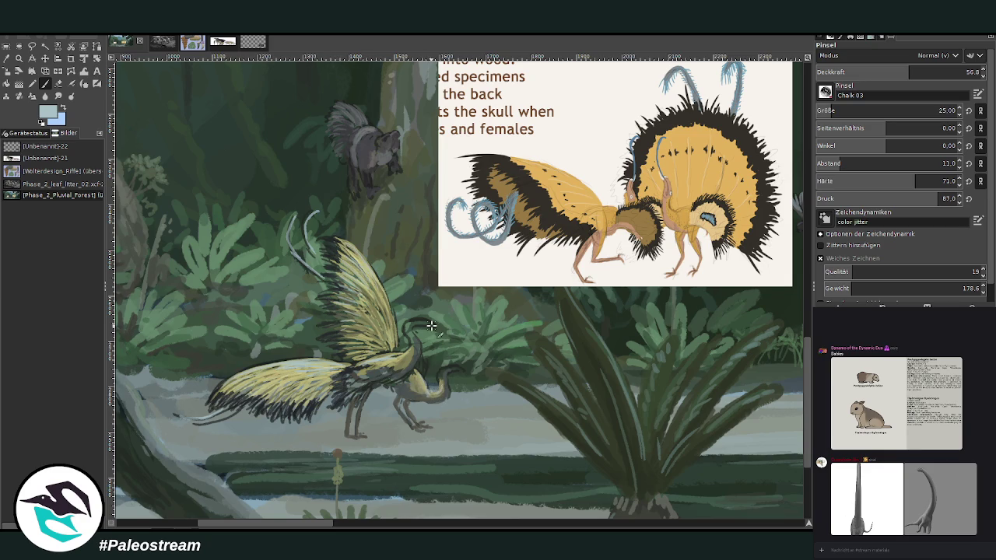
scroll(432, 325, down, 5)
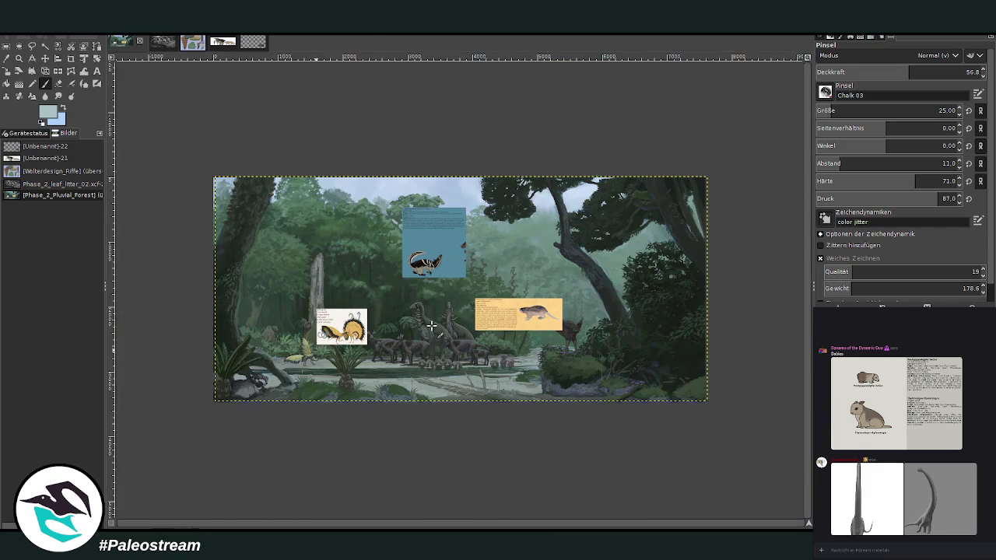
Zoom in on the yellow-winged bird beside the Fan-Tail card with two tighter zoom rectangles
key(z)
click(269, 366)
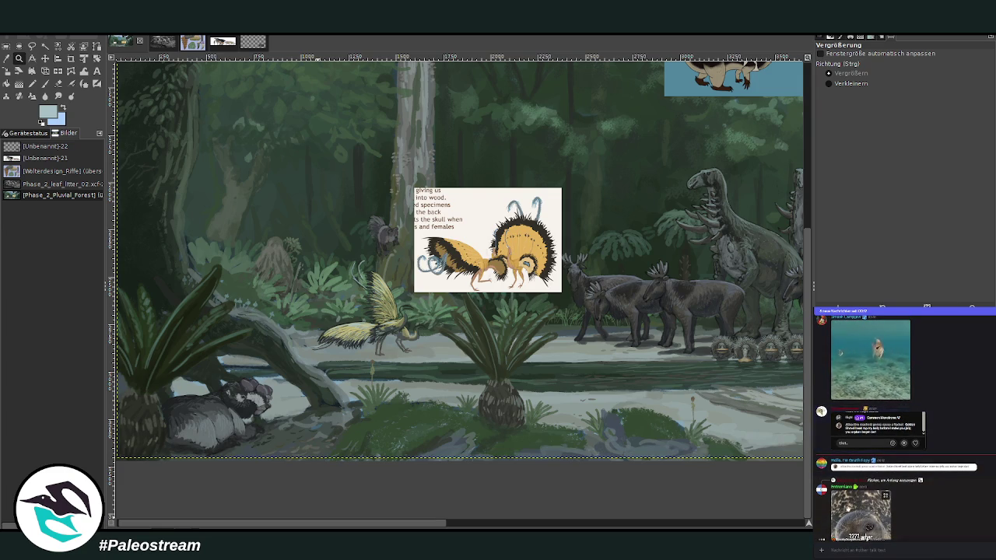
scroll(844, 520, up, 5)
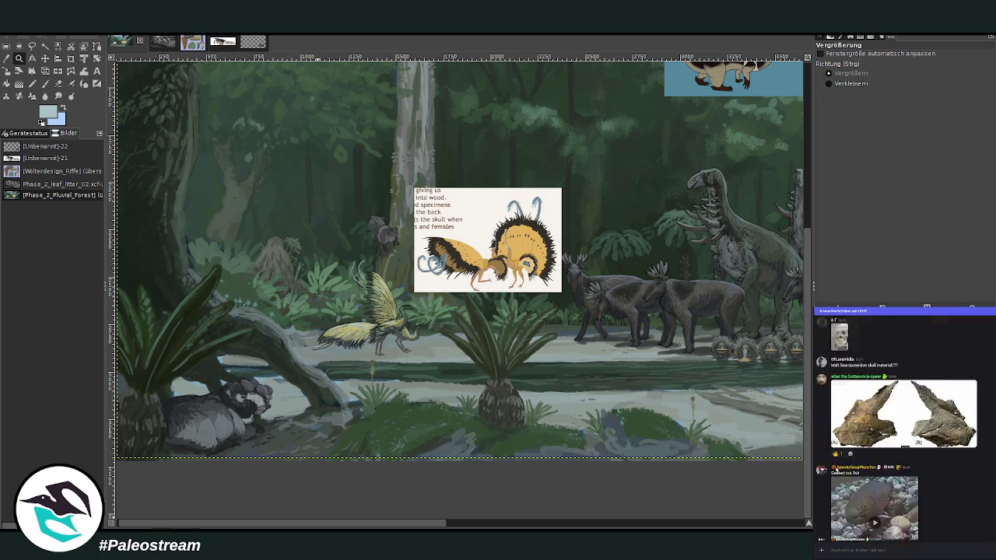
scroll(838, 442, up, 3)
scroll(840, 442, up, 2)
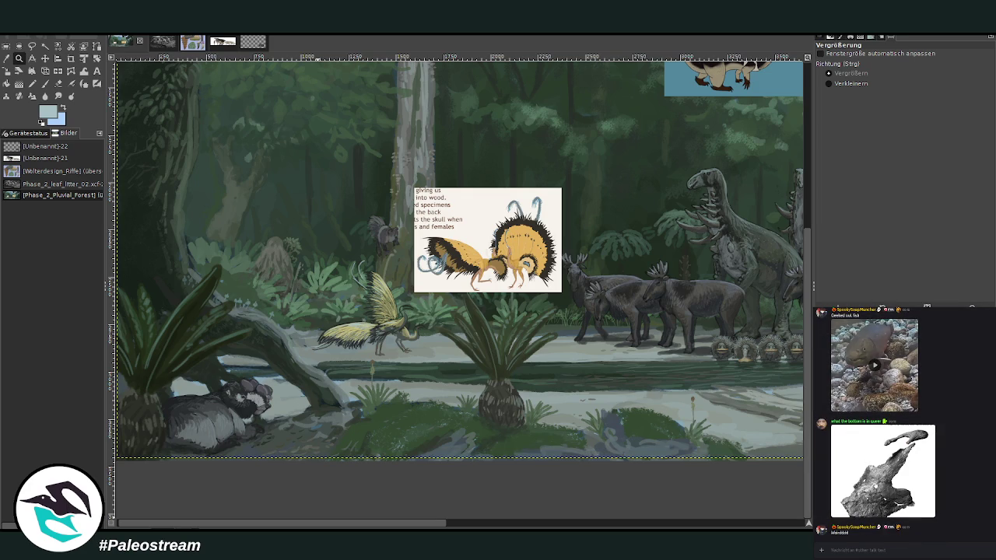
key(alt+Down)
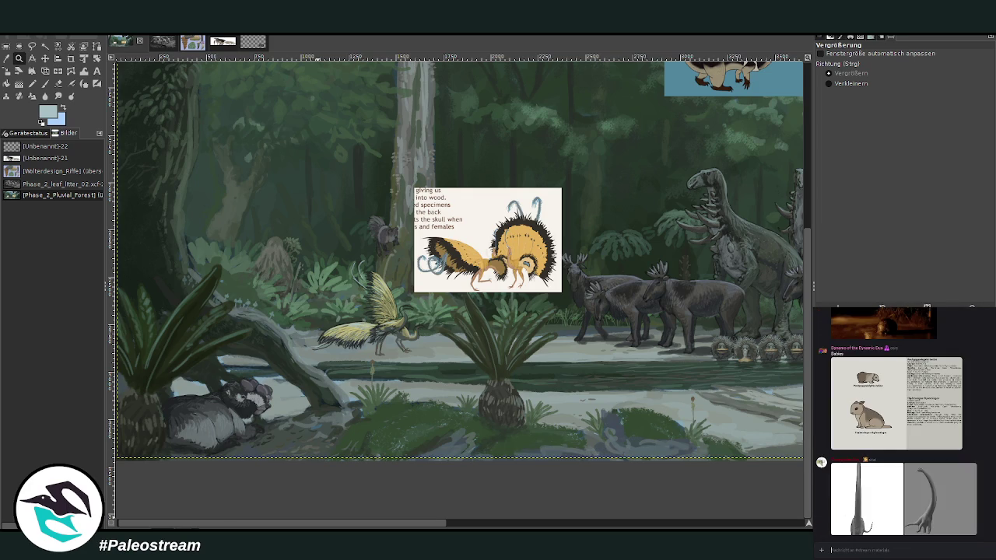
drag(274, 190, 549, 383)
drag(256, 127, 375, 211)
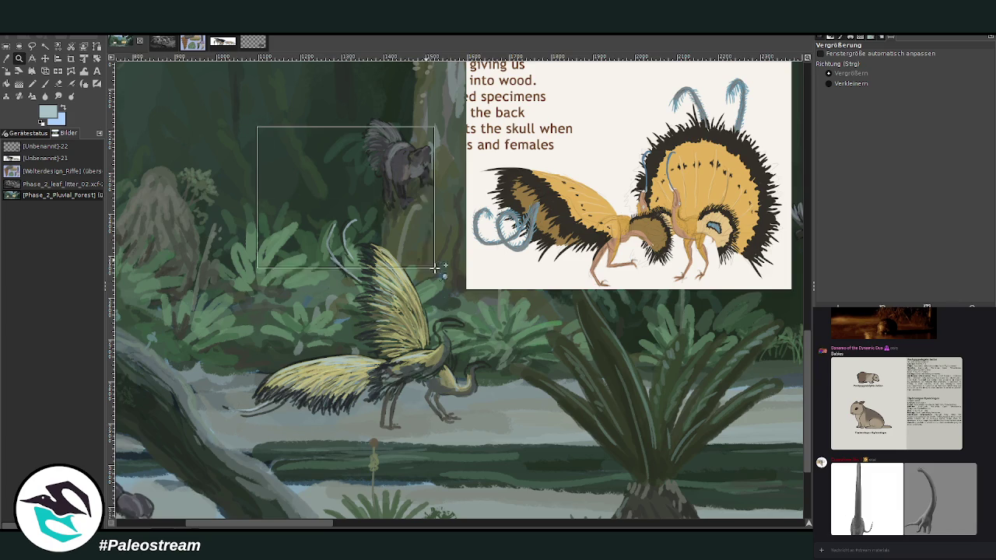
Paint light chalk strokes on the bird's head, lower head, beak and wing base
key(o)
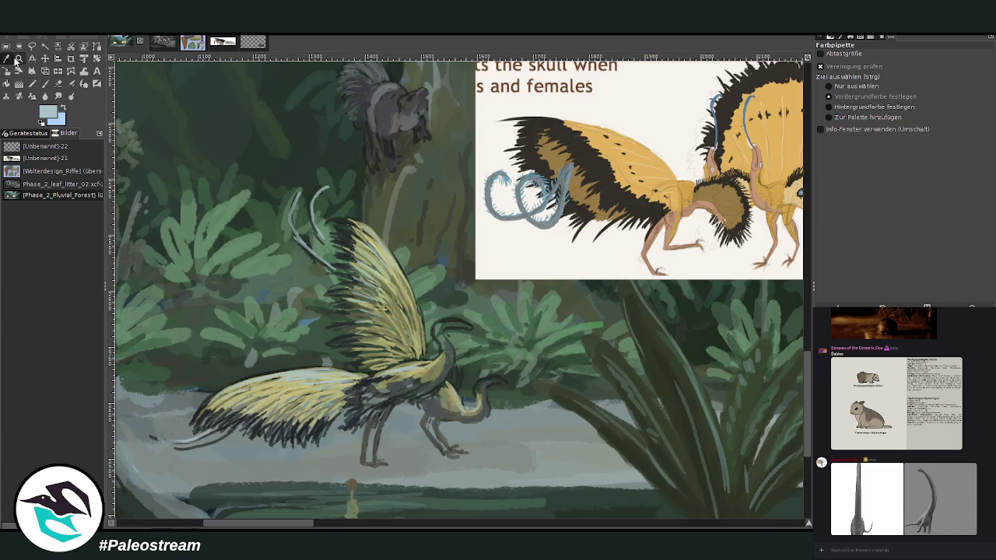
key(shift+e)
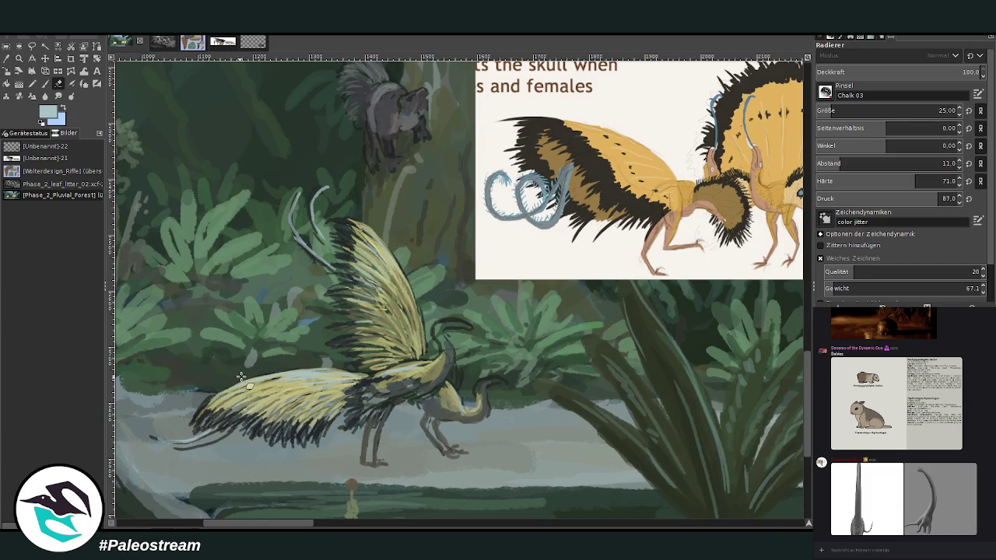
key(p)
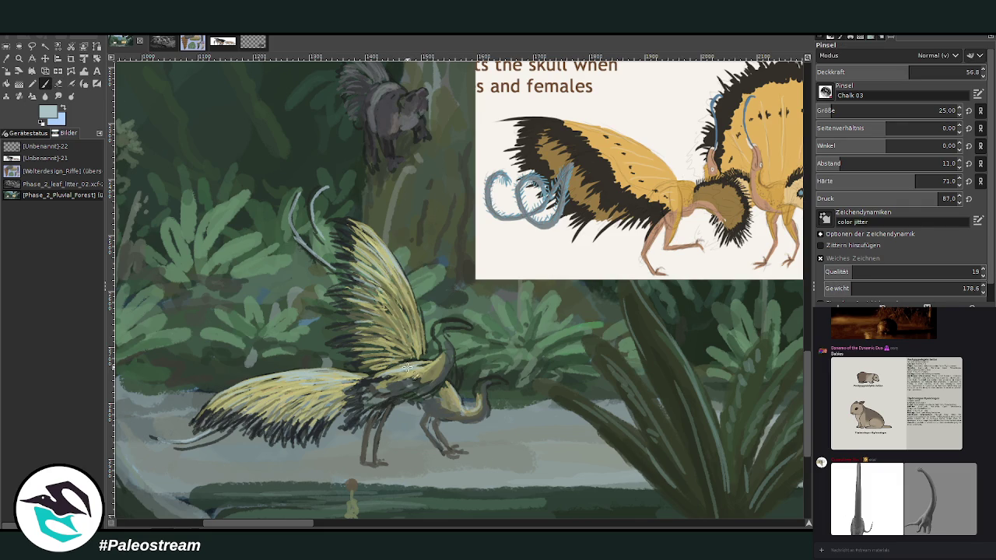
drag(290, 526, 302, 528)
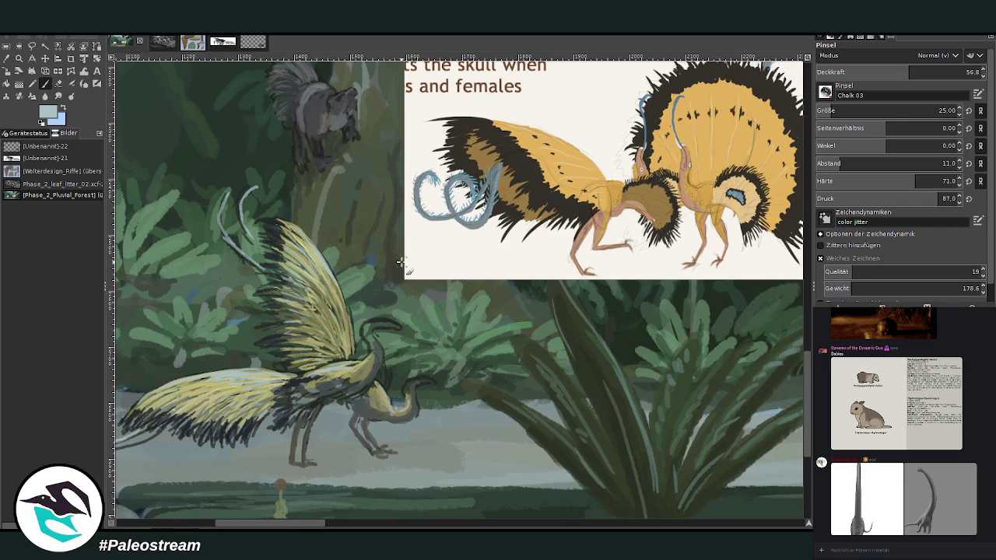
drag(377, 320, 403, 330)
drag(433, 378, 406, 383)
drag(316, 376, 282, 395)
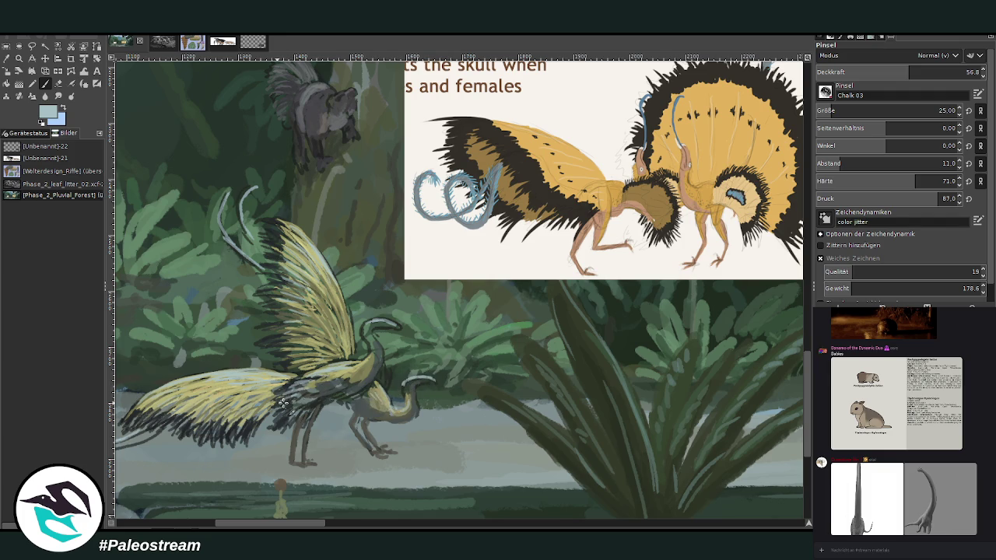
Sample olive green and stroke it over the wing base, leg and neck
key(o)
click(319, 323)
click(46, 84)
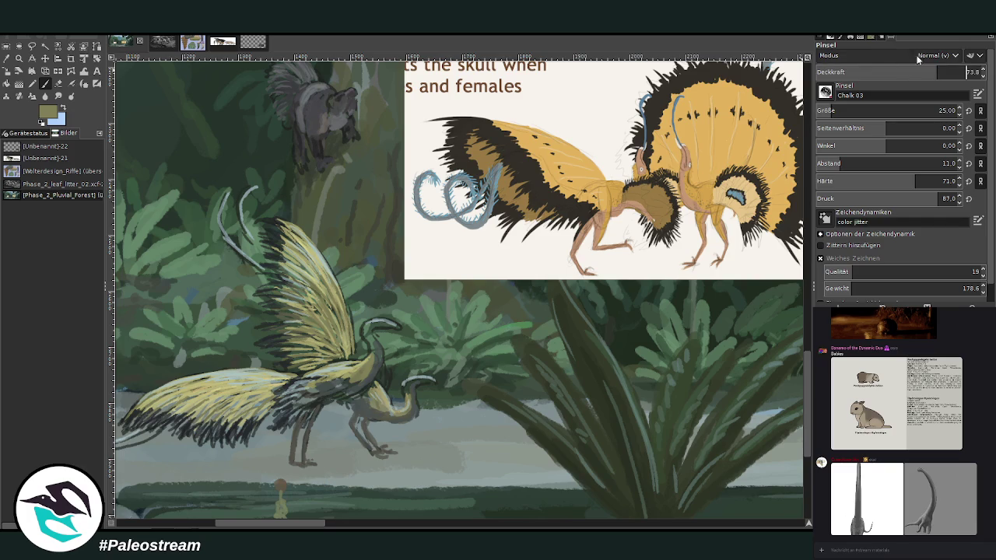
drag(305, 393, 288, 426)
drag(333, 387, 361, 357)
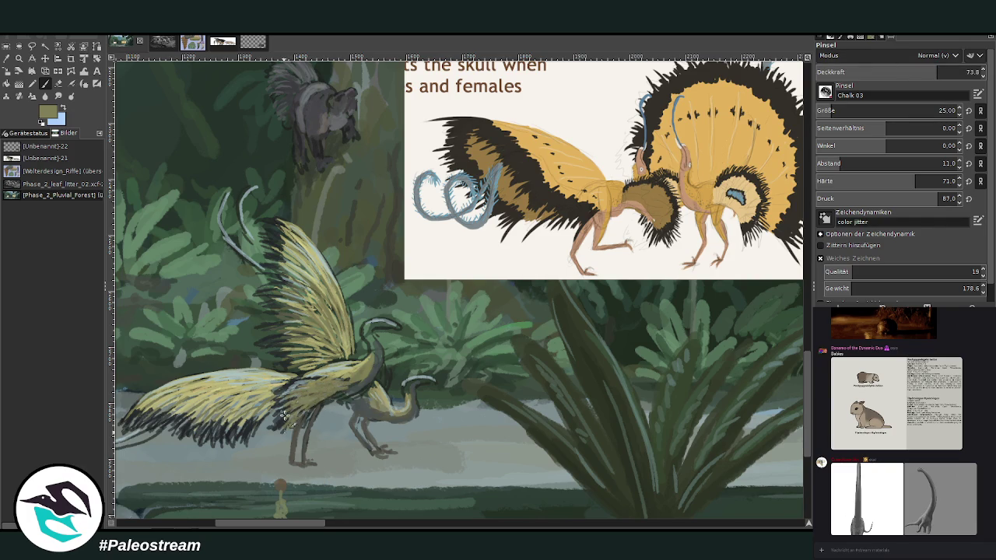
Sample dark green to shade under and along the upper wing, then lighten the neck and chest
key(o)
click(257, 169)
key(p)
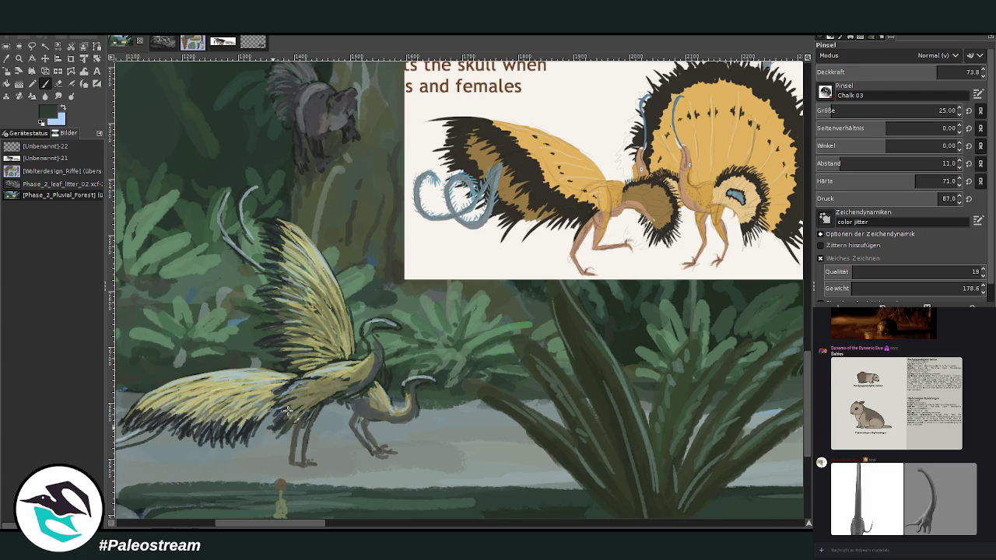
drag(230, 429, 253, 424)
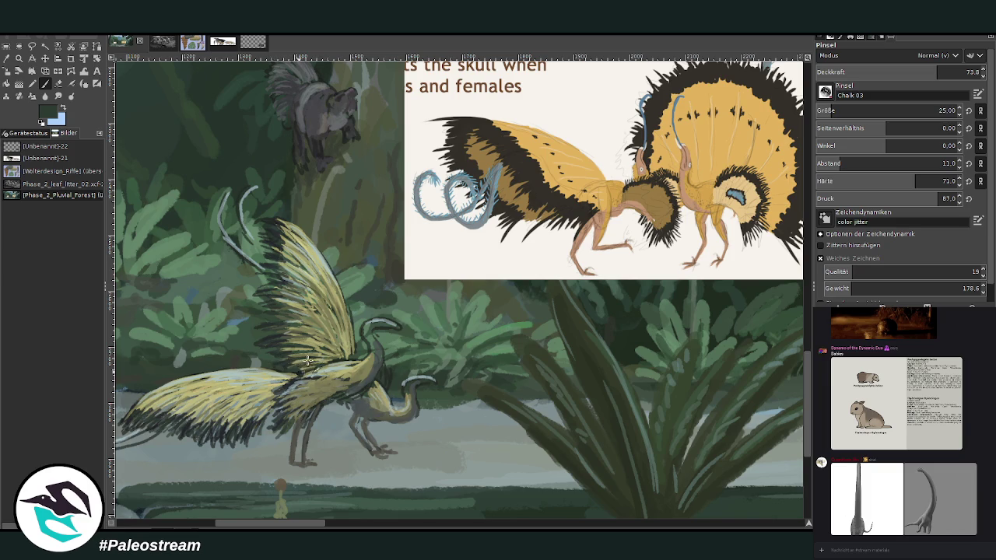
drag(318, 344, 289, 310)
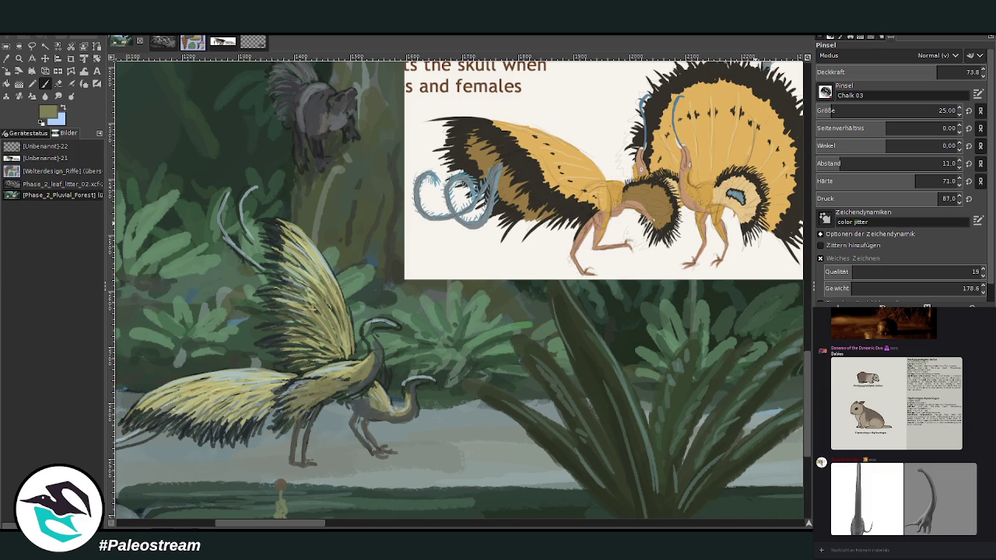
drag(365, 371, 377, 325)
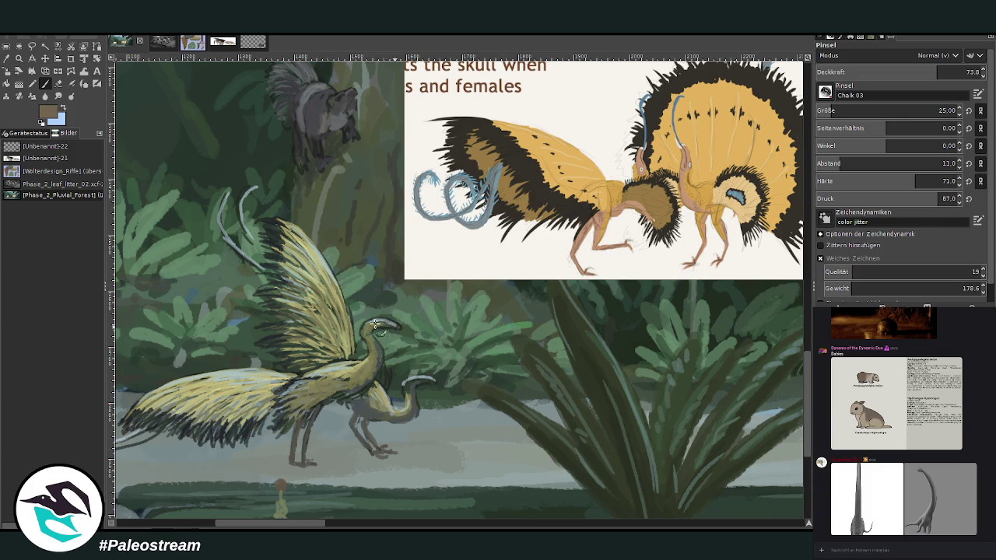
Repaint both birds' heads brown and brighten the small bird's neck with light greyish tan
drag(389, 325, 376, 327)
mouse_move(412, 378)
mouse_down()
mouse_move(425, 382)
mouse_move(410, 403)
mouse_up()
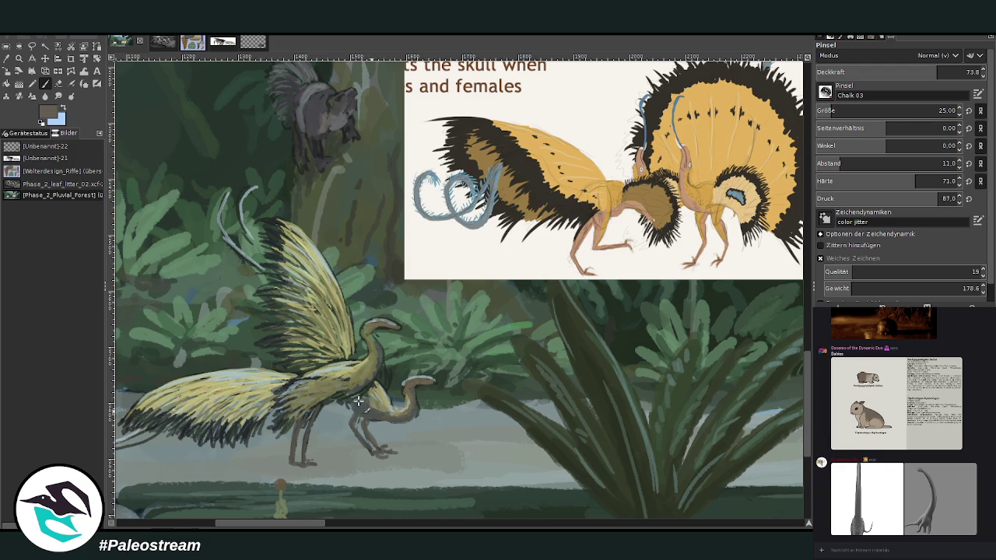
ctrl+click(616, 201)
drag(385, 362, 385, 382)
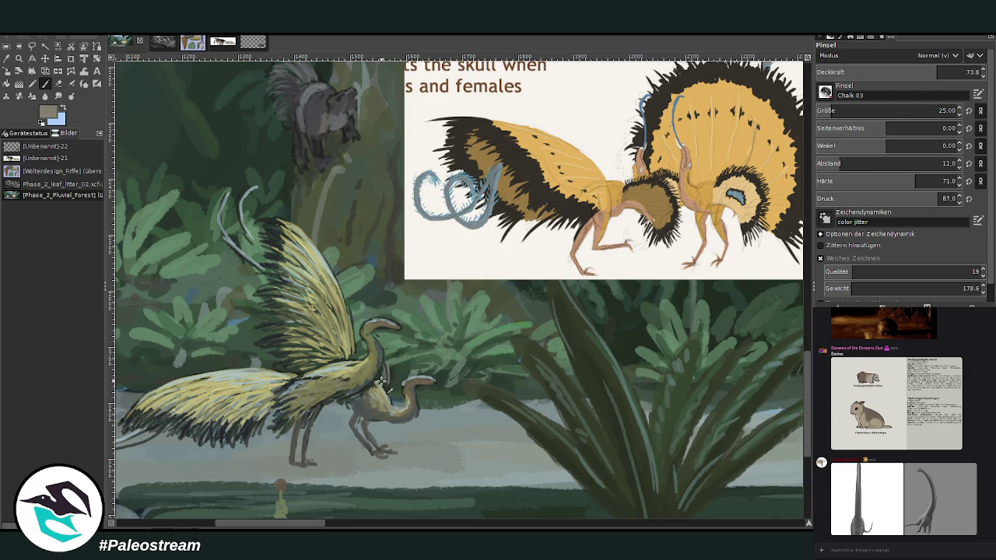
ctrl+click(788, 314)
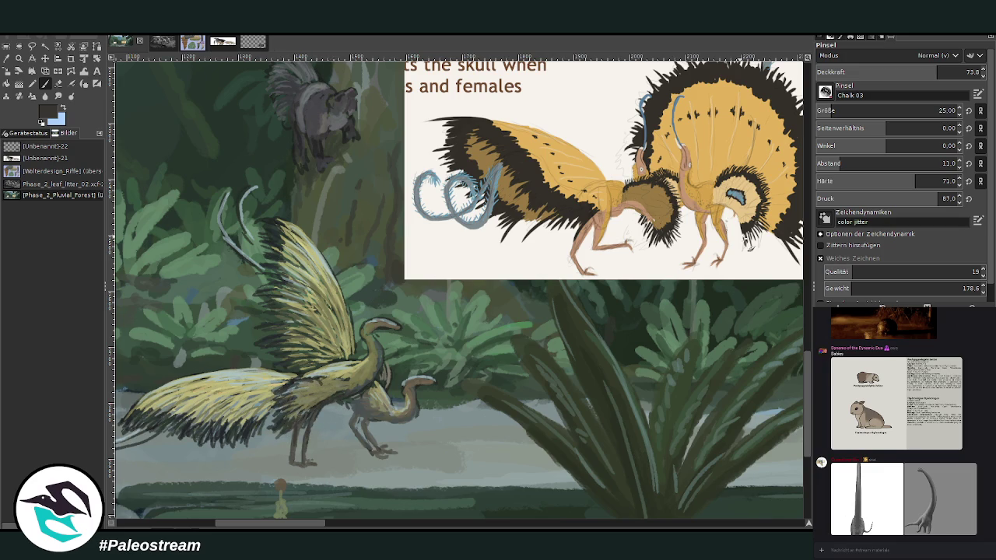
key(x)
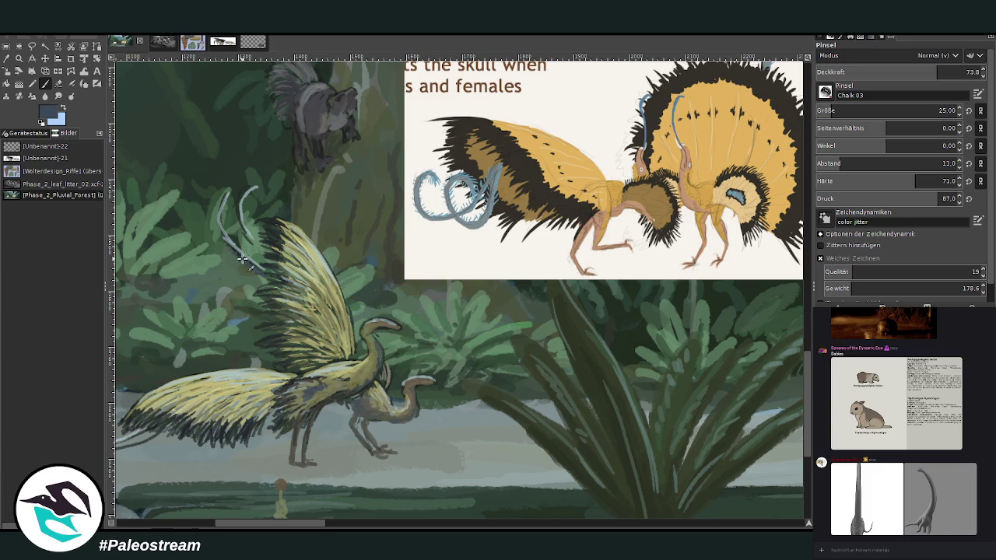
drag(260, 526, 231, 526)
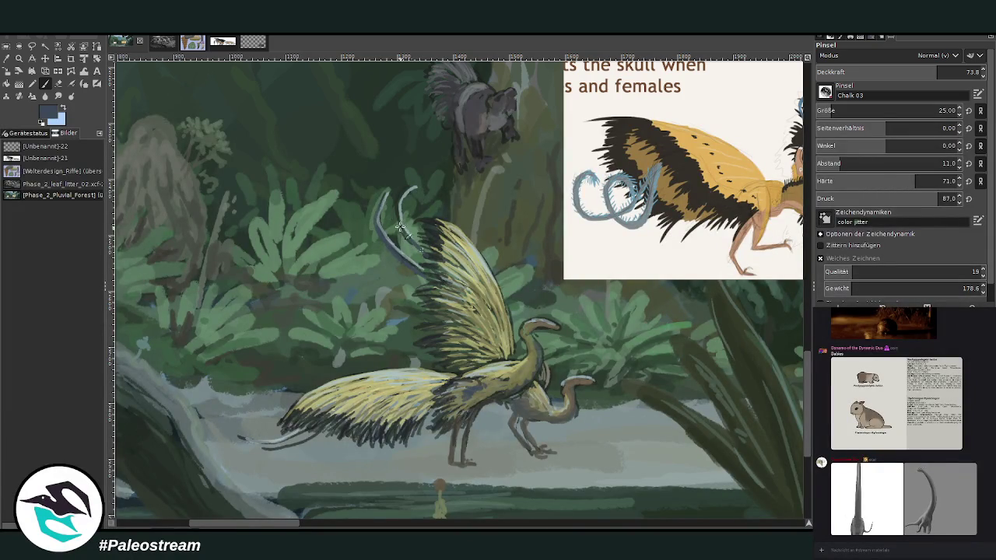
Paint curving blue-grey crest plumes and a lighter blue streak along the tail tip
drag(422, 263, 384, 188)
drag(308, 434, 239, 437)
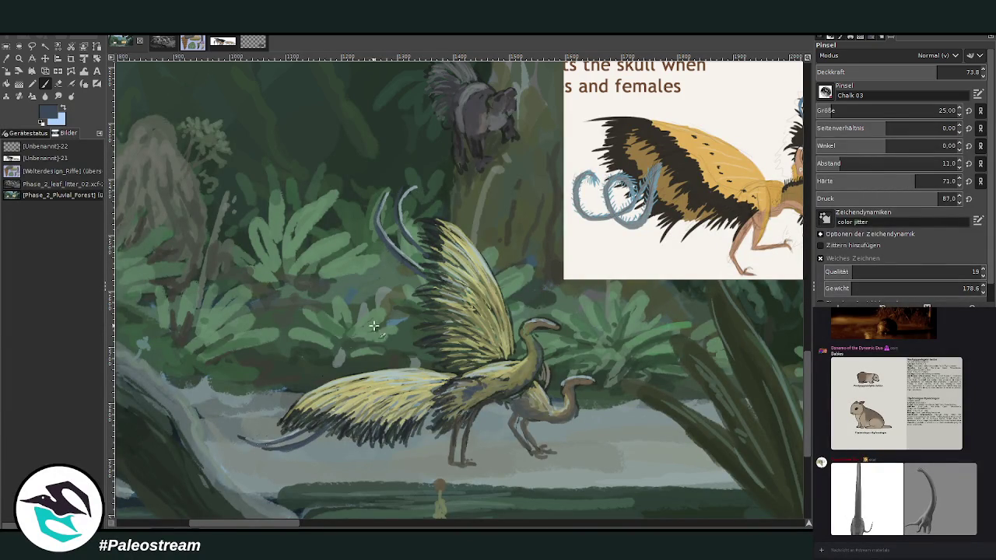
key(x)
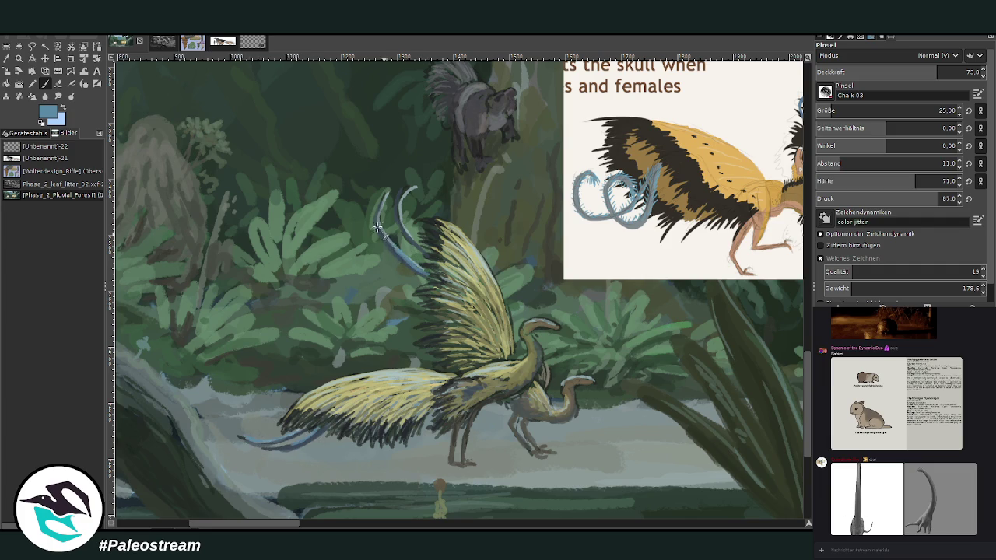
mouse_move(412, 236)
mouse_down()
mouse_move(397, 207)
mouse_move(418, 187)
mouse_up()
drag(235, 435, 306, 440)
Sample a dark colour from the bird, then a darker tone from the painting
click(58, 83)
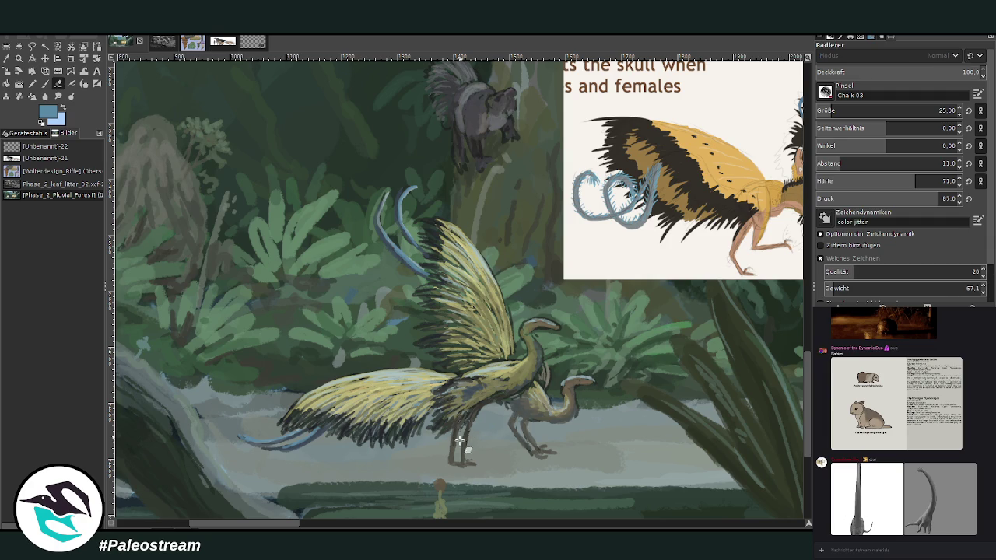
click(8, 59)
click(529, 427)
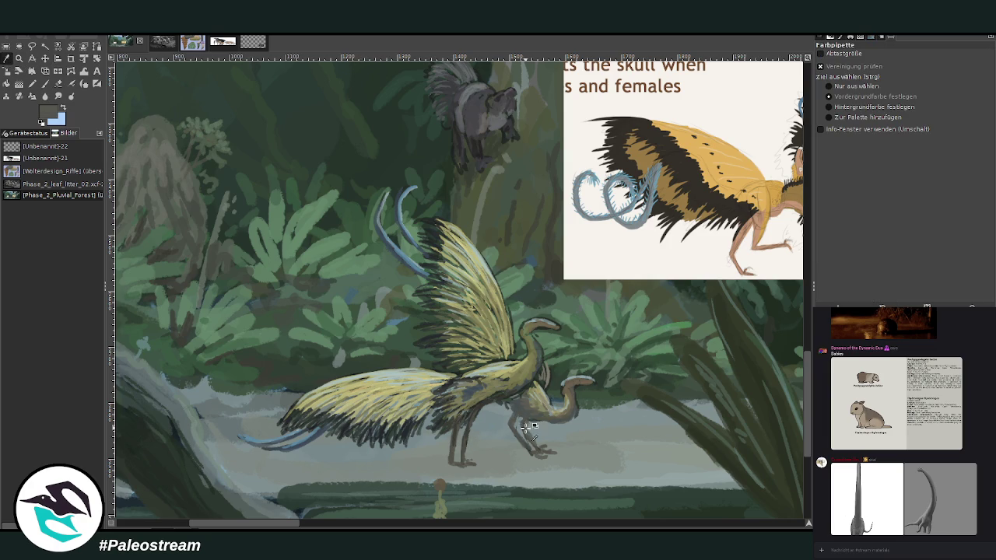
click(45, 83)
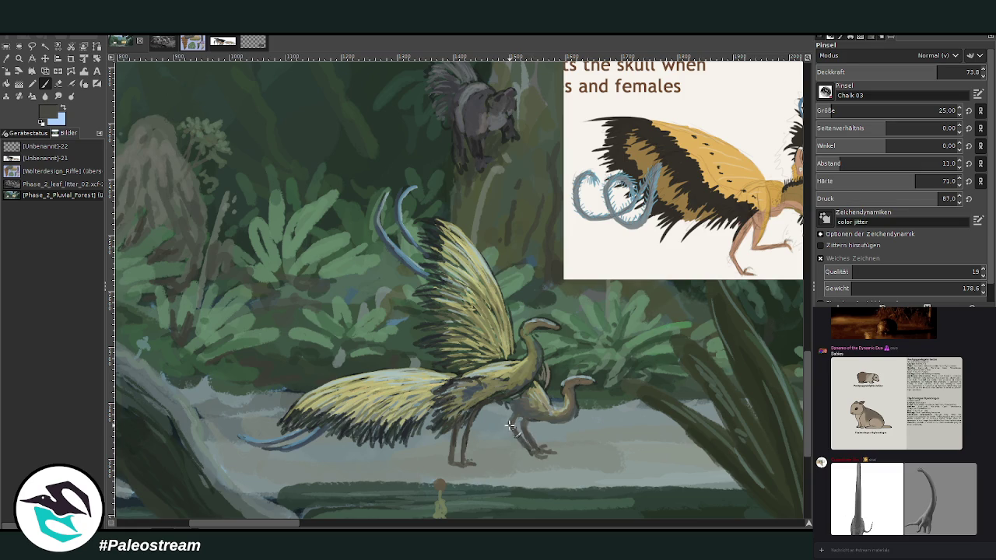
ctrl+click(778, 335)
scroll(359, 514, right, 1)
scroll(312, 520, right, 4)
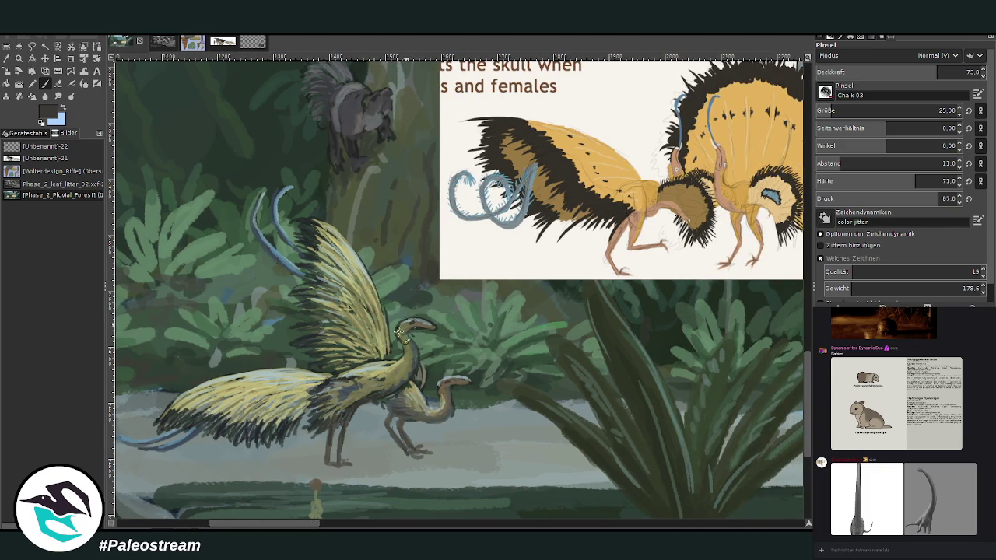
With sampled olive at opacity 81.1 and size 14, repaint the neck, chest and raised wing
click(6, 59)
click(400, 371)
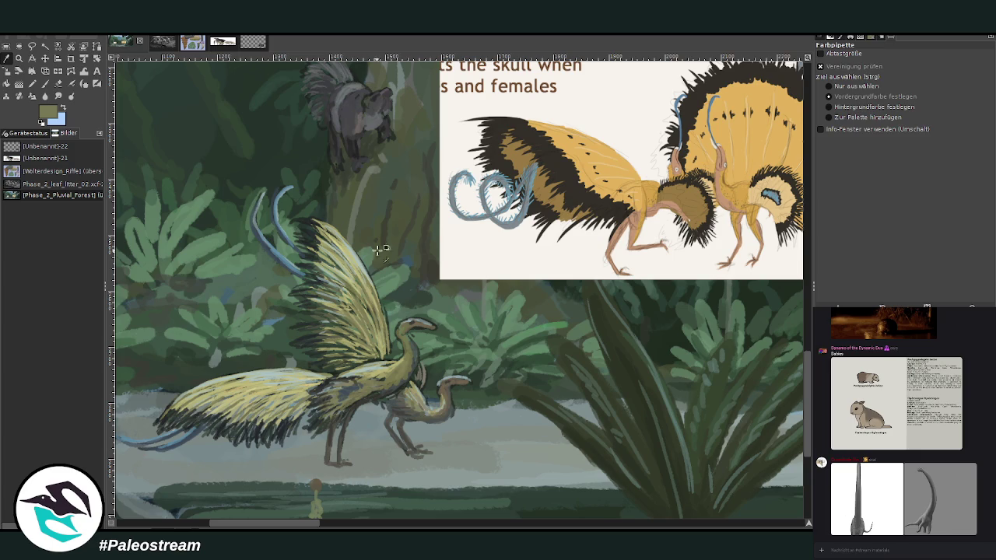
click(46, 84)
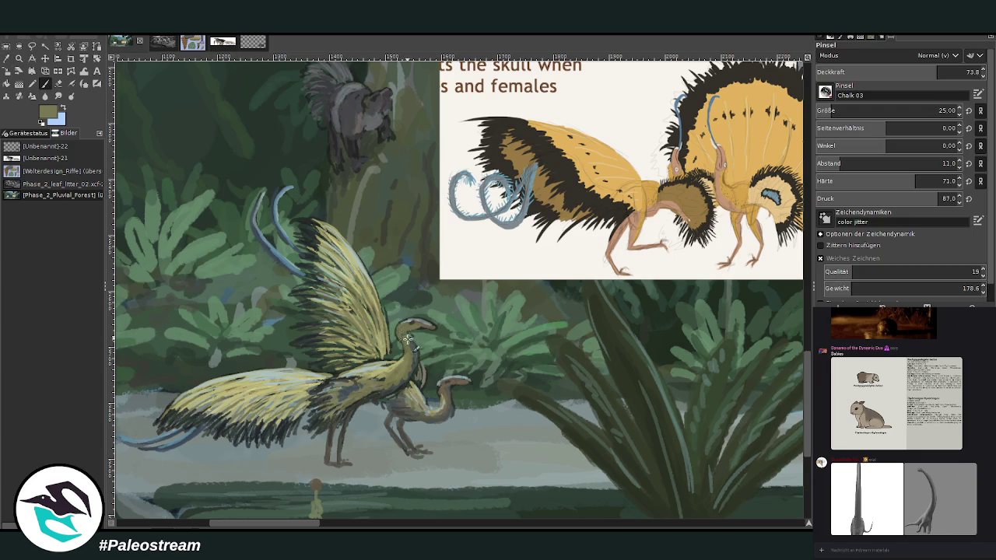
click(942, 72)
click(939, 111)
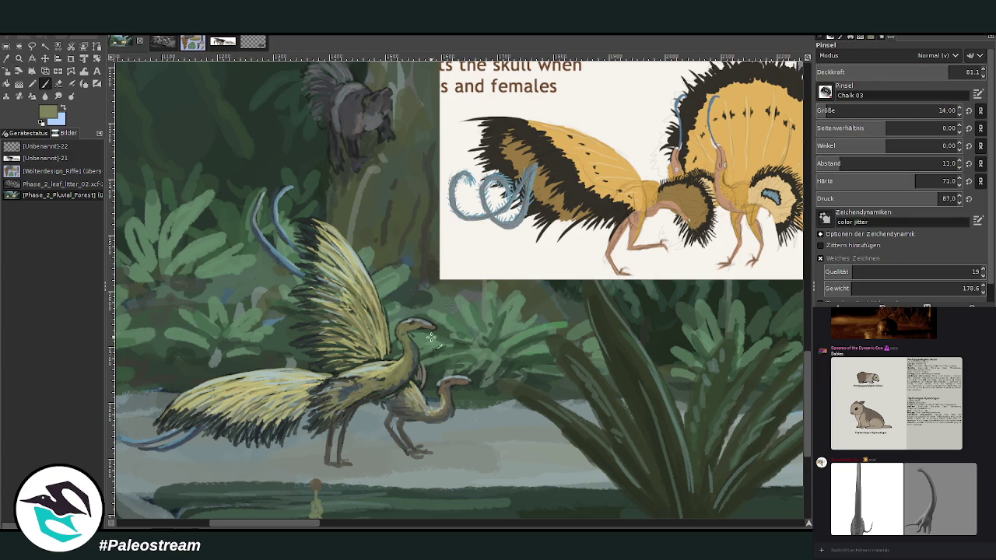
drag(400, 360, 363, 369)
drag(366, 300, 373, 321)
ctrl+click(575, 152)
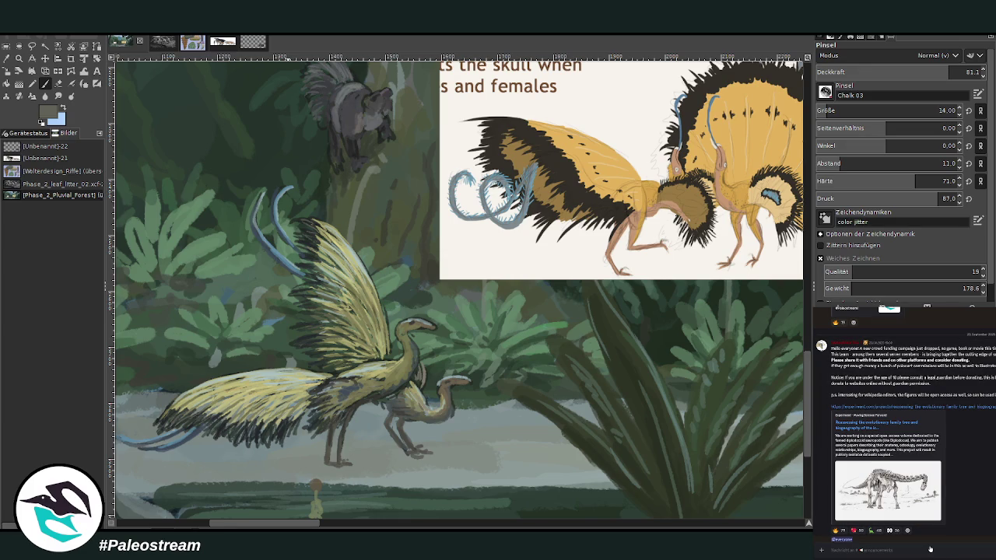
Paste the experiment.com link into the chat and send it
key(ctrl+v)
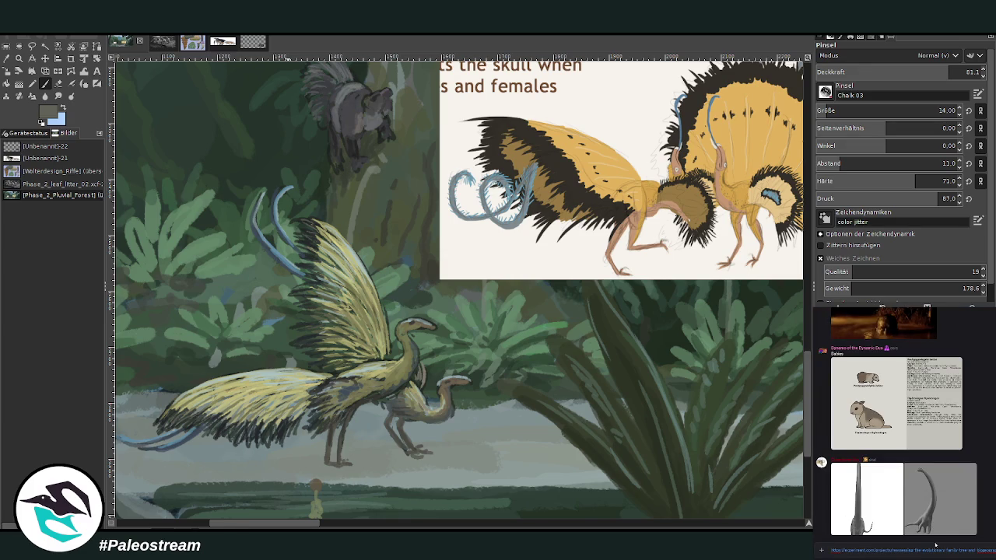
key(Return)
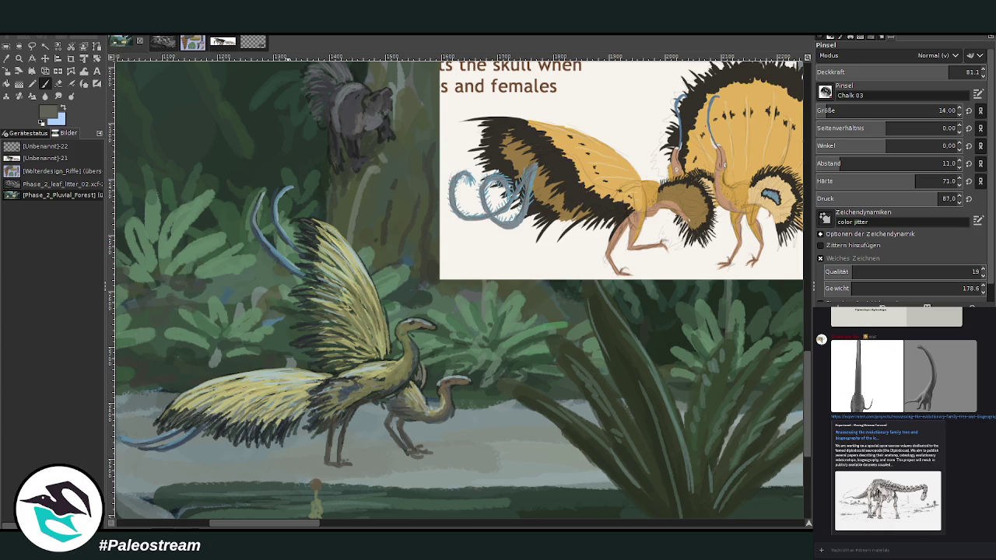
key(shift+c)
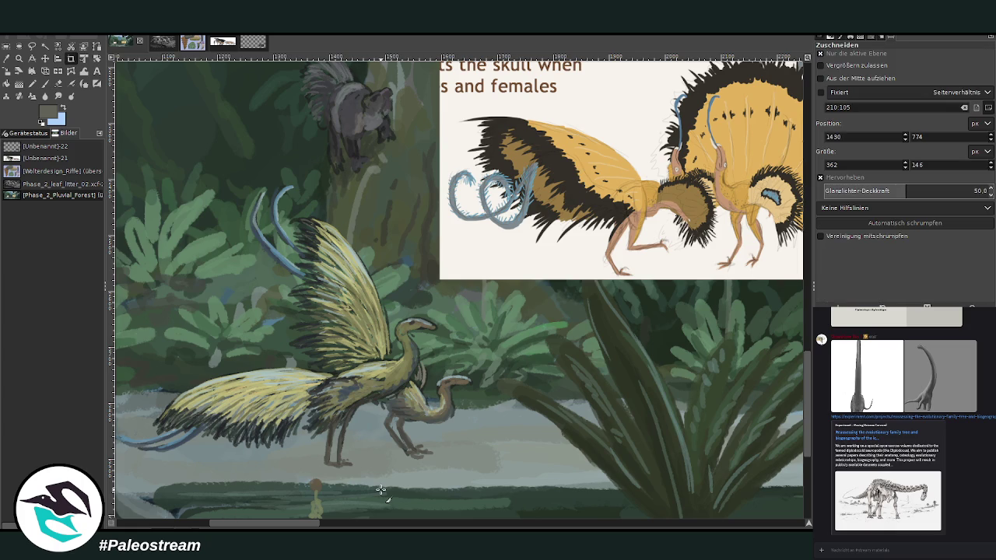
Sample an olive-tan colour, set the brush to size 23 and opacity 69.1, and zoom out
key(p)
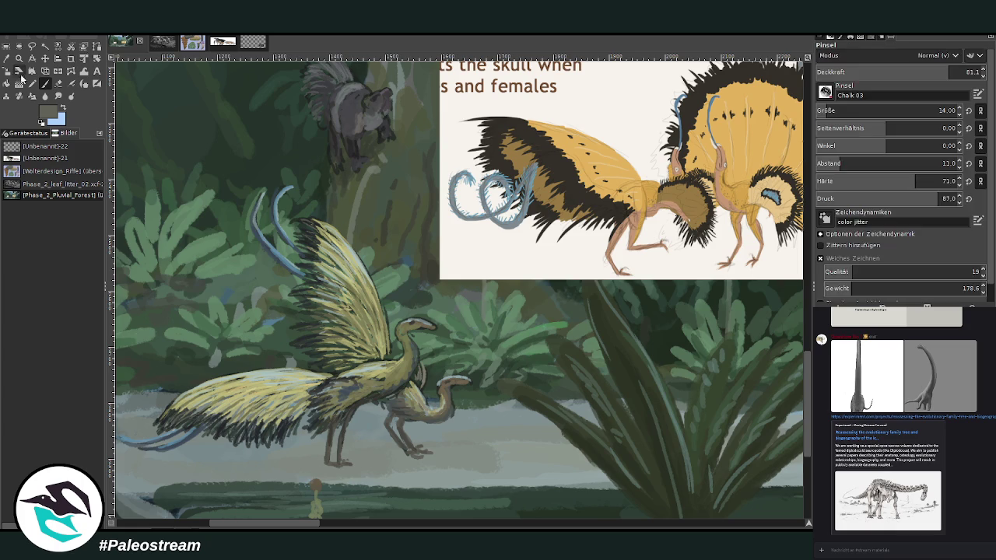
key(o)
click(398, 375)
key(p)
click(827, 111)
click(930, 72)
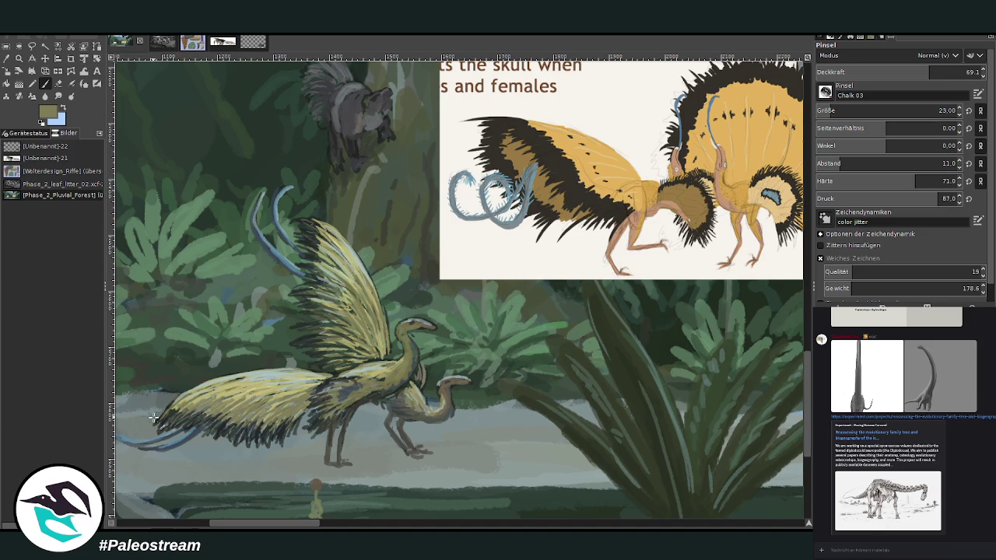
ctrl+scroll(153, 418, down, 4)
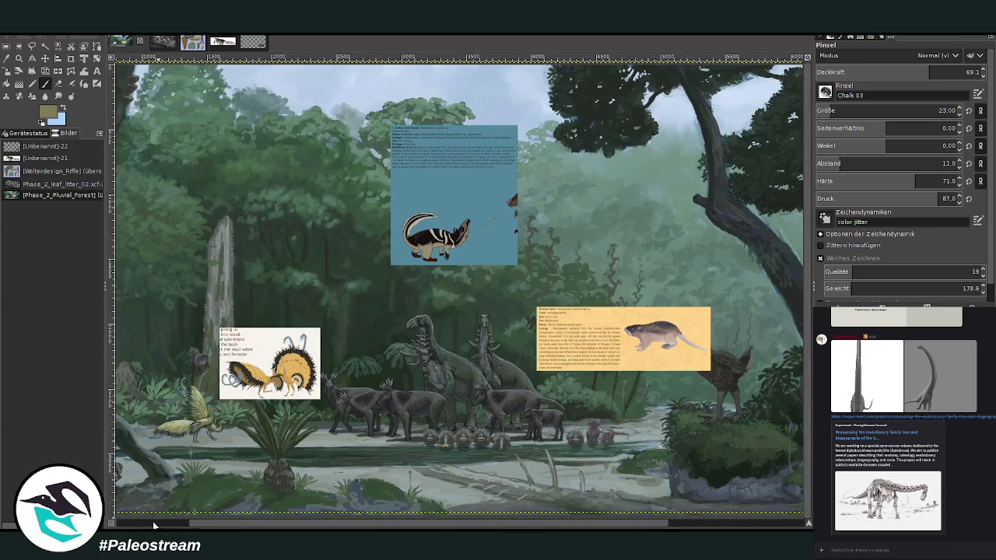
Zoom in on the crested bird and scale its layer down to about 568×448 px
scroll(149, 520, left, 3)
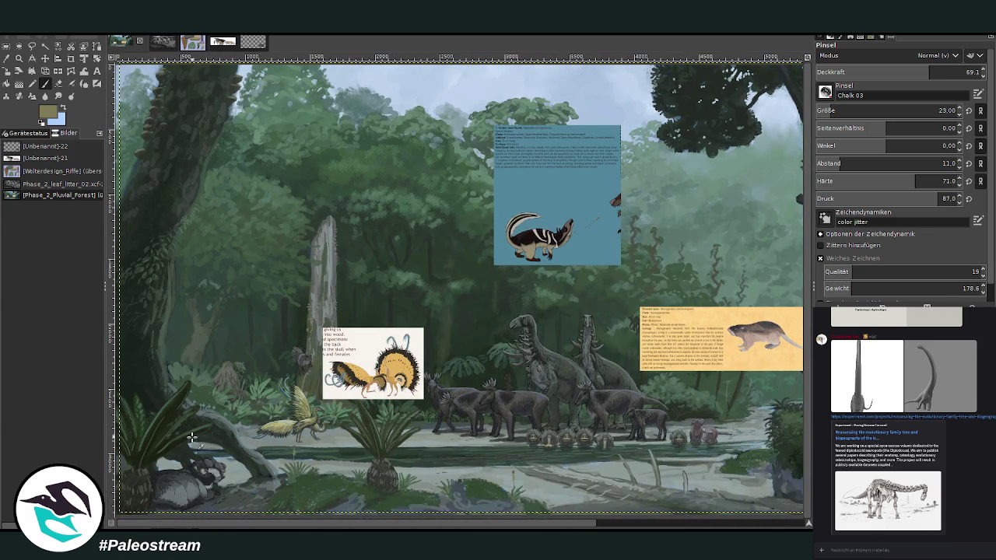
click(18, 58)
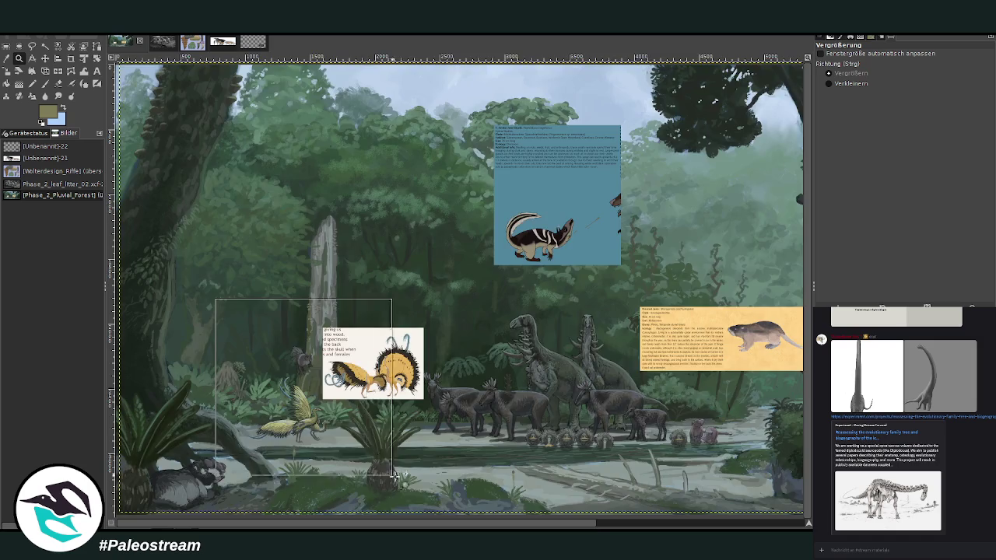
drag(217, 299, 372, 459)
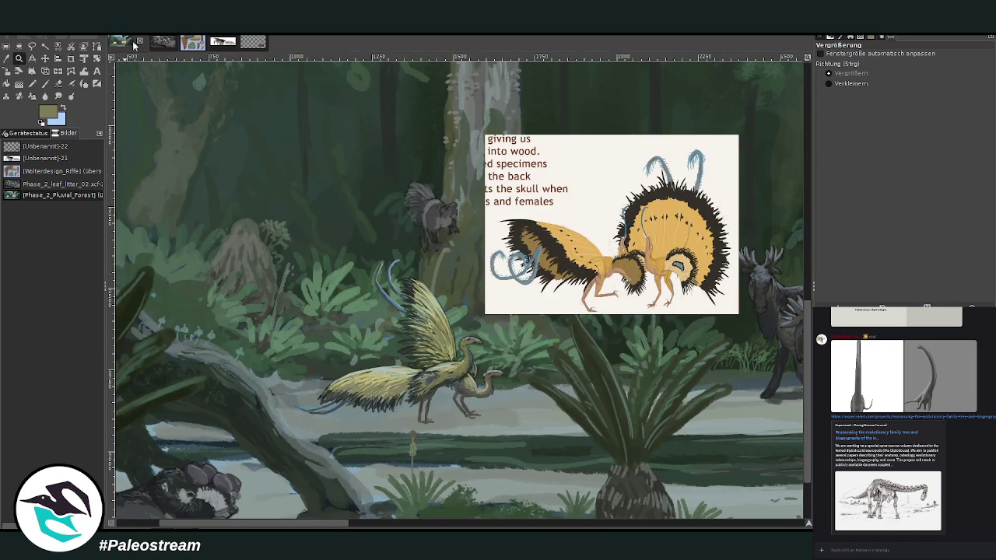
key(Page_Up)
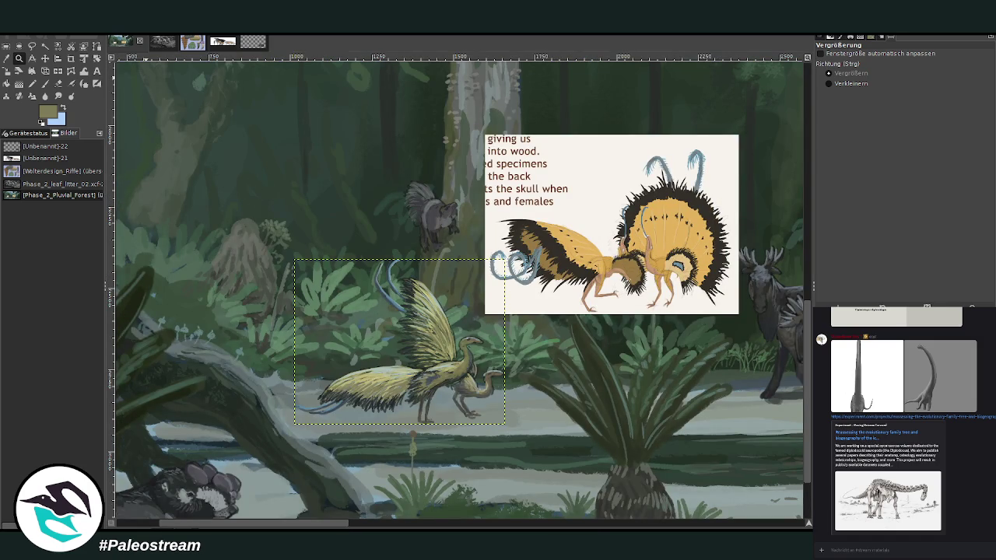
click(6, 71)
mouse_move(343, 336)
mouse_down()
mouse_move(387, 350)
mouse_move(325, 355)
mouse_up()
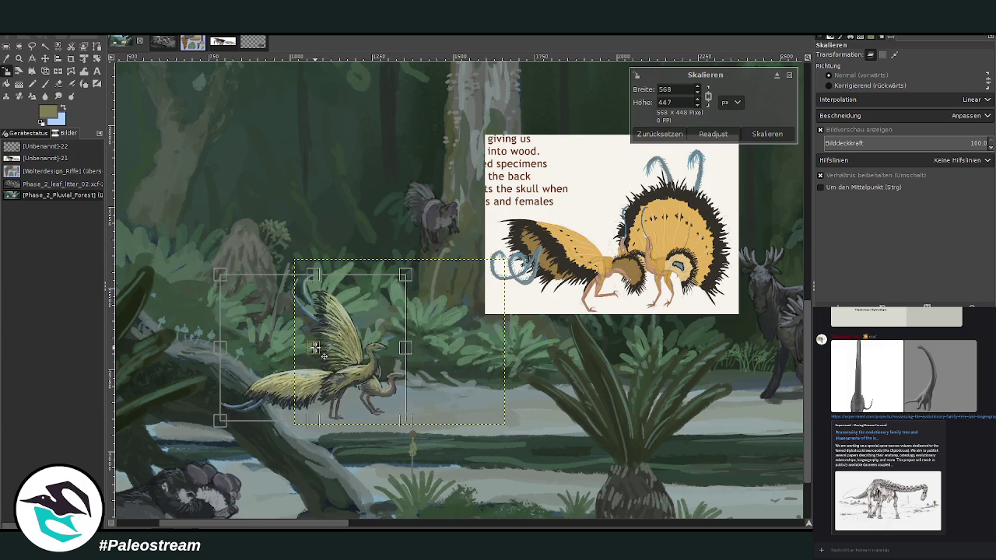
key(Return)
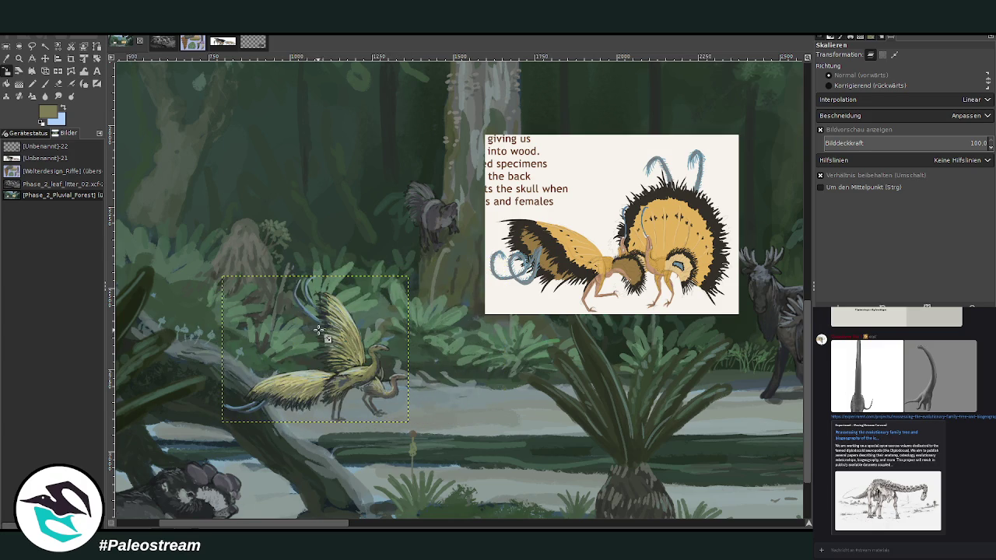
key(shift+e)
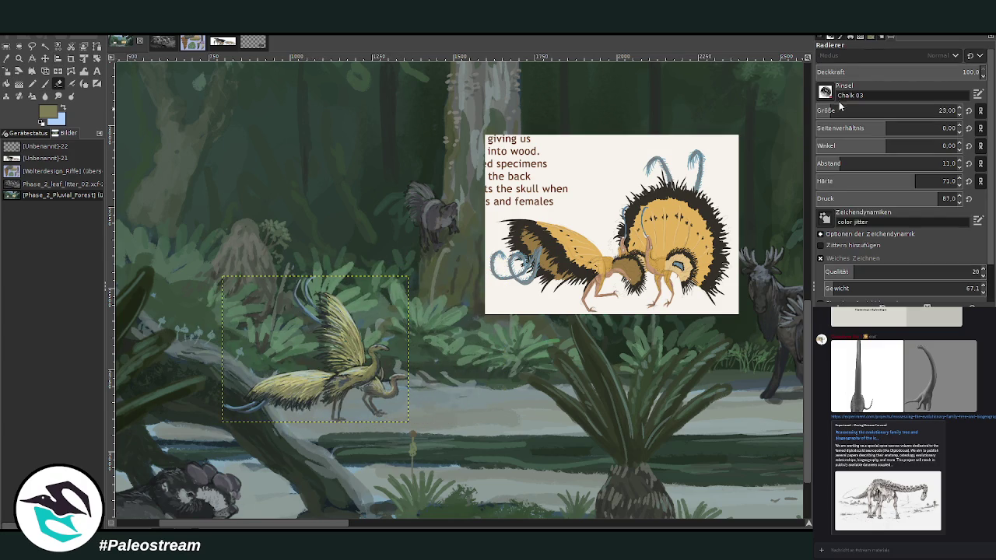
click(859, 110)
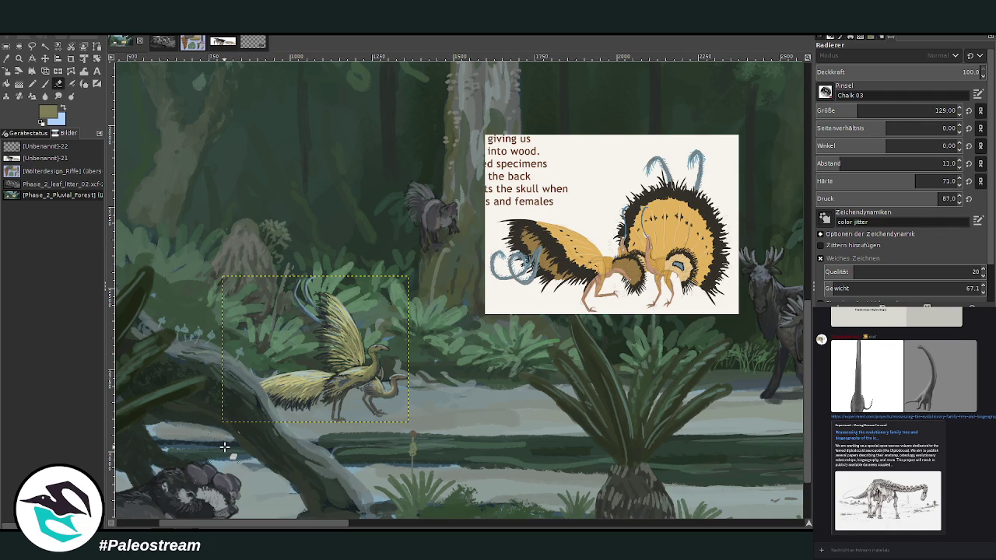
Set brush size 87, clear the selection, and undo a trial light stroke under the moose
key(o)
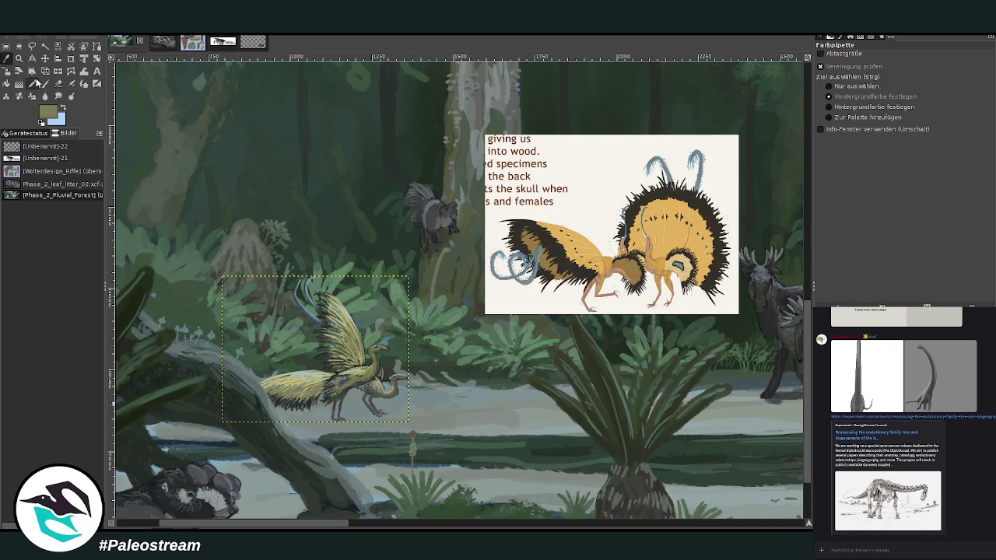
drag(274, 523, 340, 523)
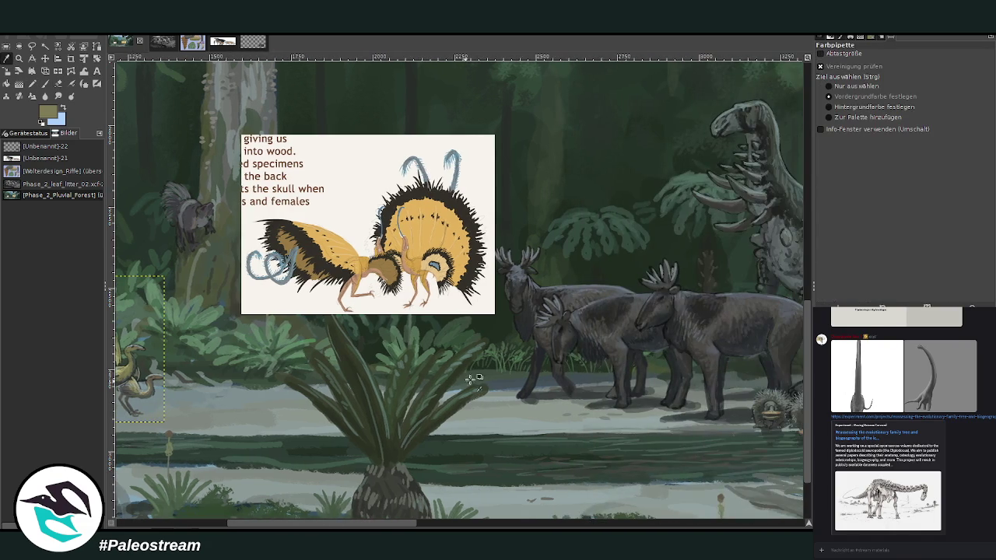
key(p)
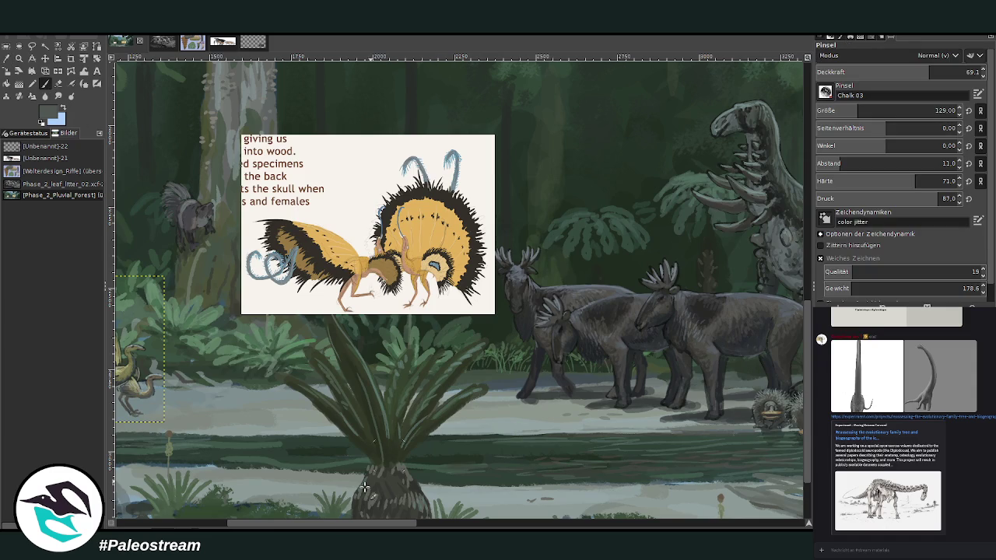
drag(306, 527, 196, 526)
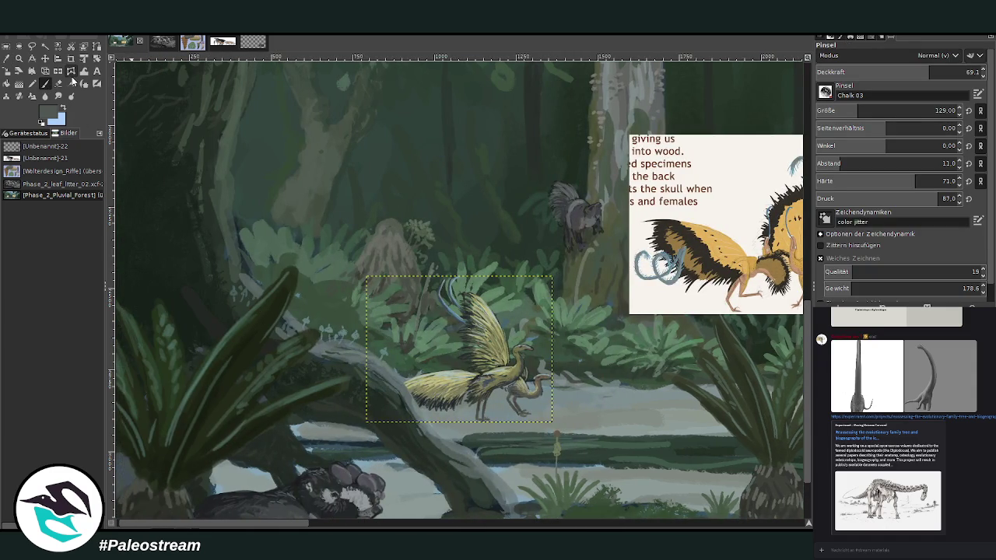
drag(851, 113, 939, 110)
key(ctrl+shift+a)
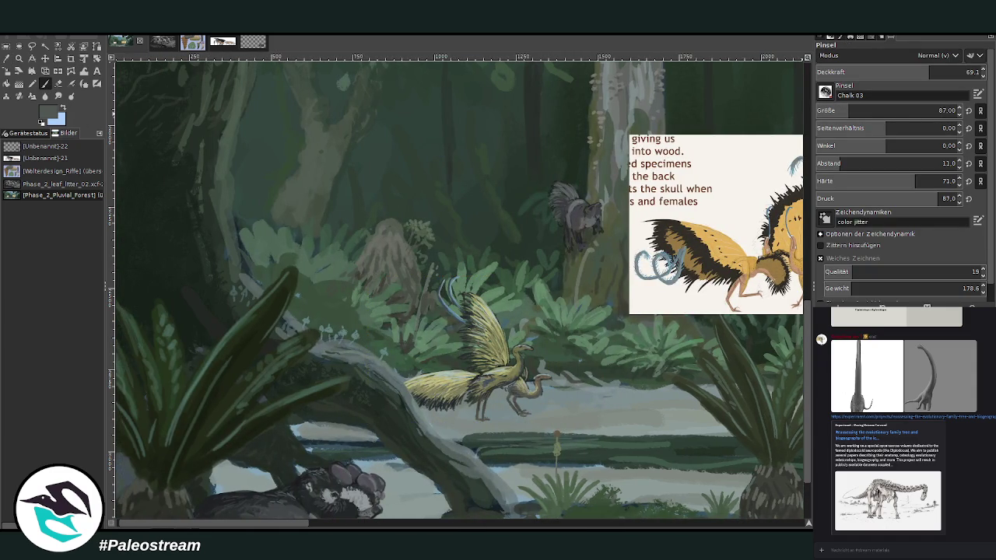
click(581, 526)
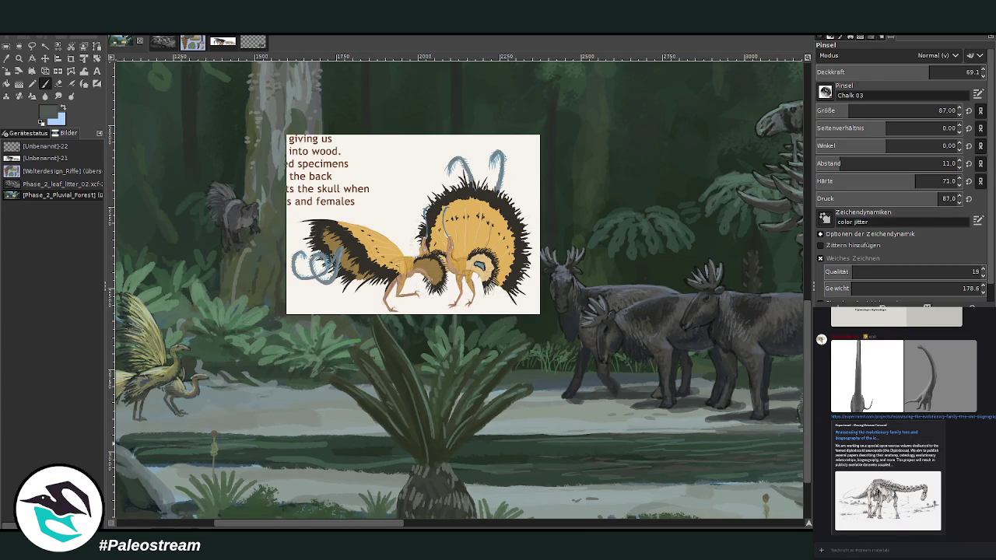
drag(583, 399, 797, 408)
key(ctrl+z)
Pick light grey as the paint colour and set the chalk brush to size 32
drag(425, 524, 273, 529)
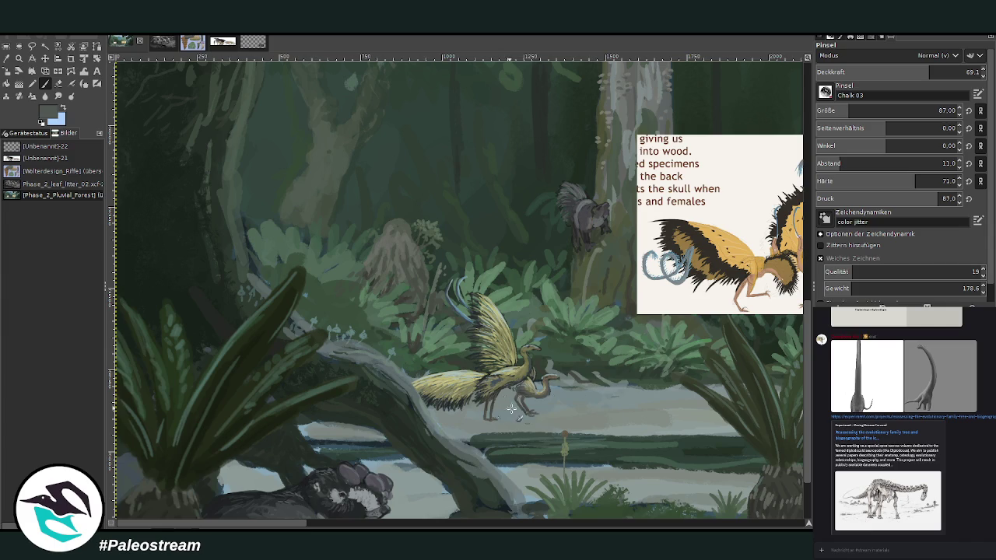
click(843, 111)
text(50)
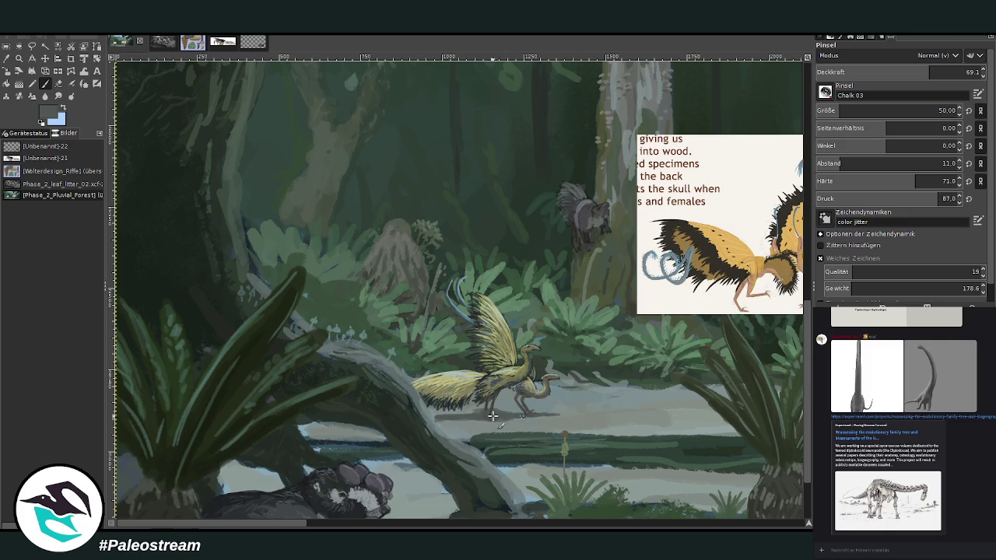
click(57, 84)
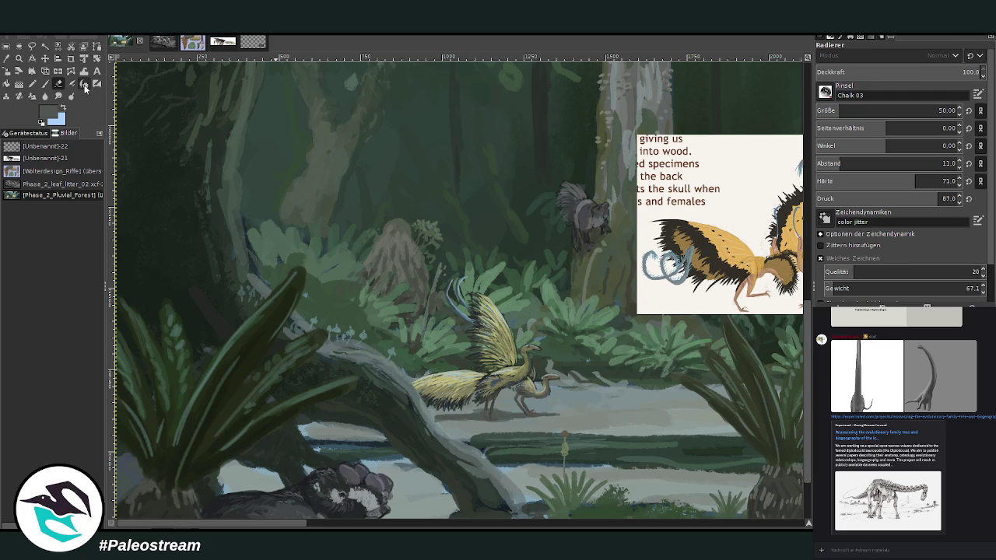
key(p)
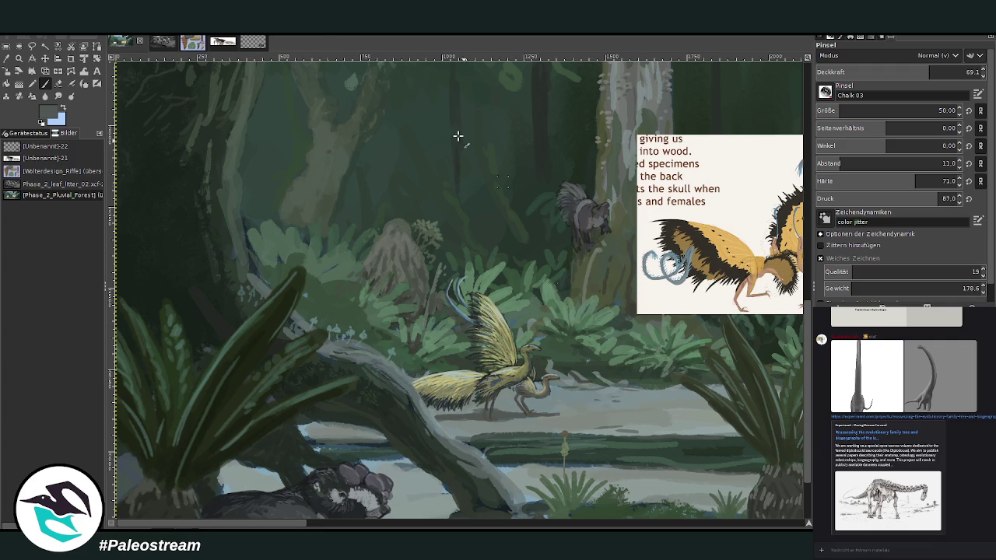
ctrl+click(774, 289)
click(817, 113)
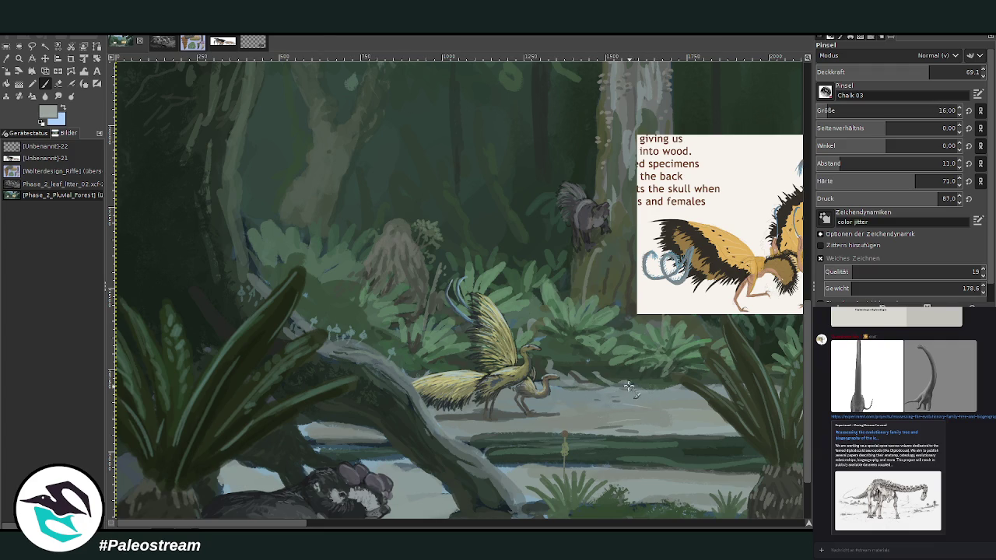
key(bracketright)
key(bracketright)
key(bracketright)
Zoom out to the whole painting, then drag-zoom back in on the forest scene
key(minus)
key(minus)
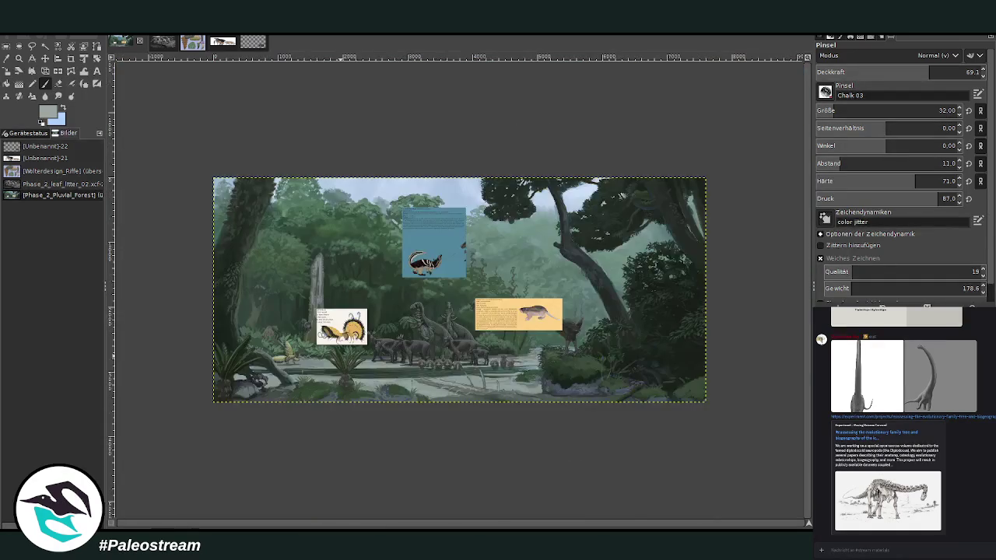
click(19, 58)
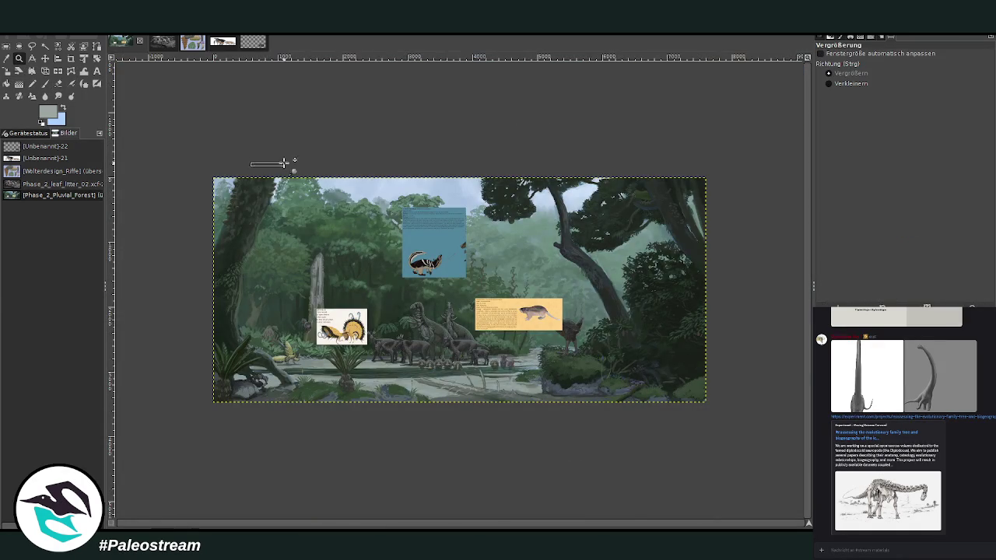
drag(257, 160, 599, 430)
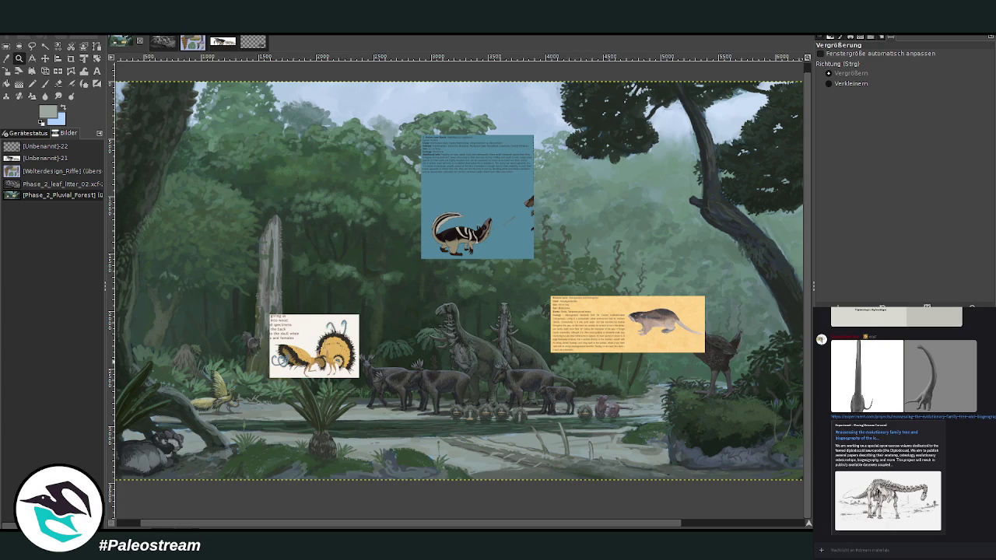
drag(269, 312, 360, 378)
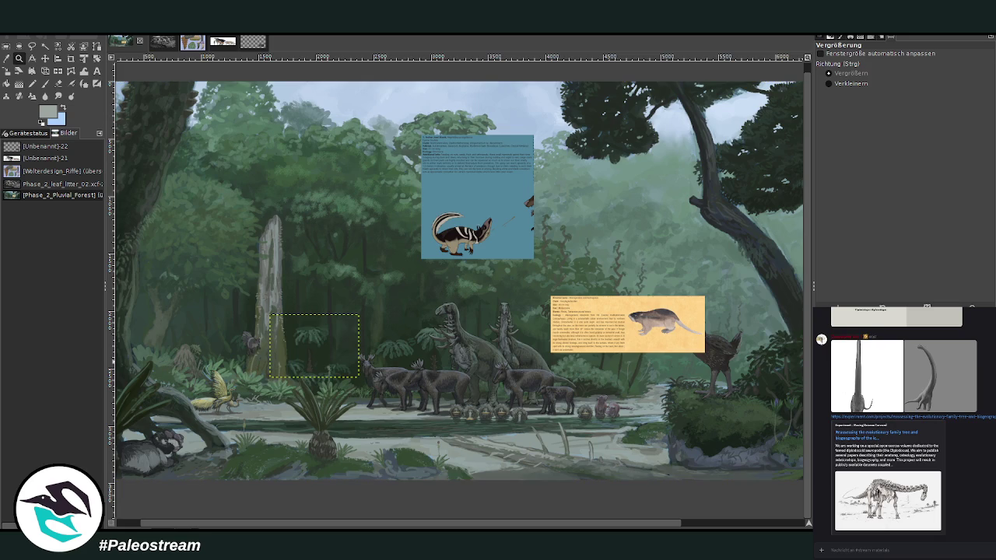
key(Escape)
key(minus)
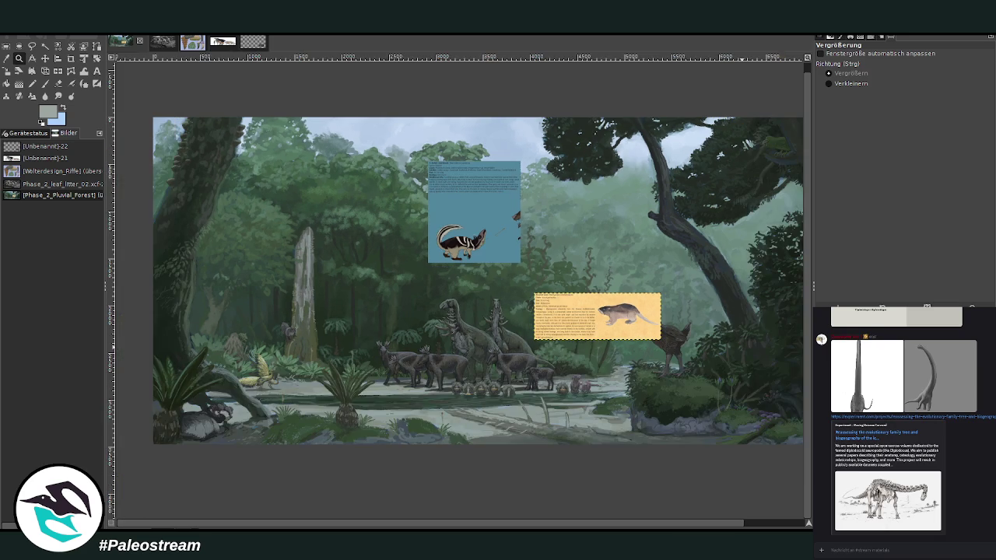
key(minus)
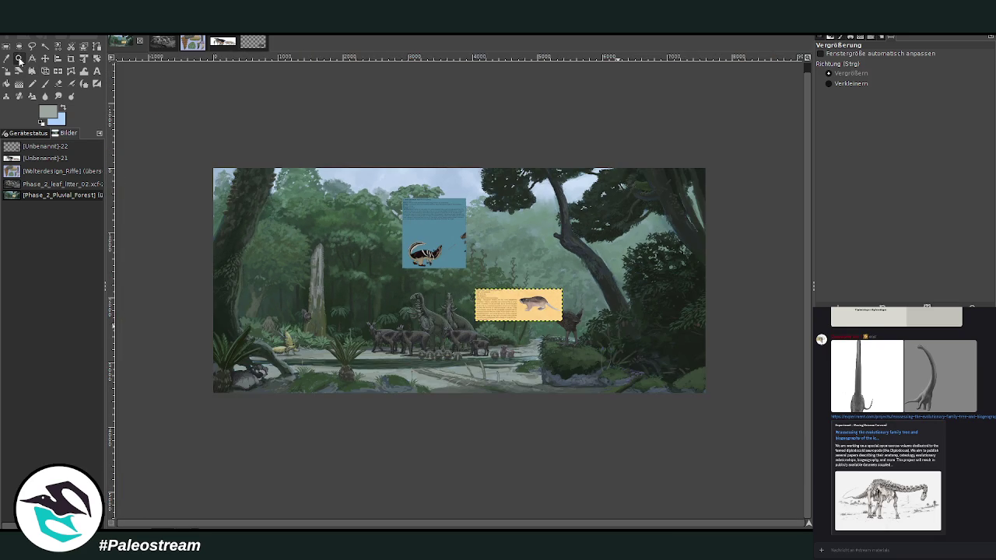
drag(201, 155, 700, 409)
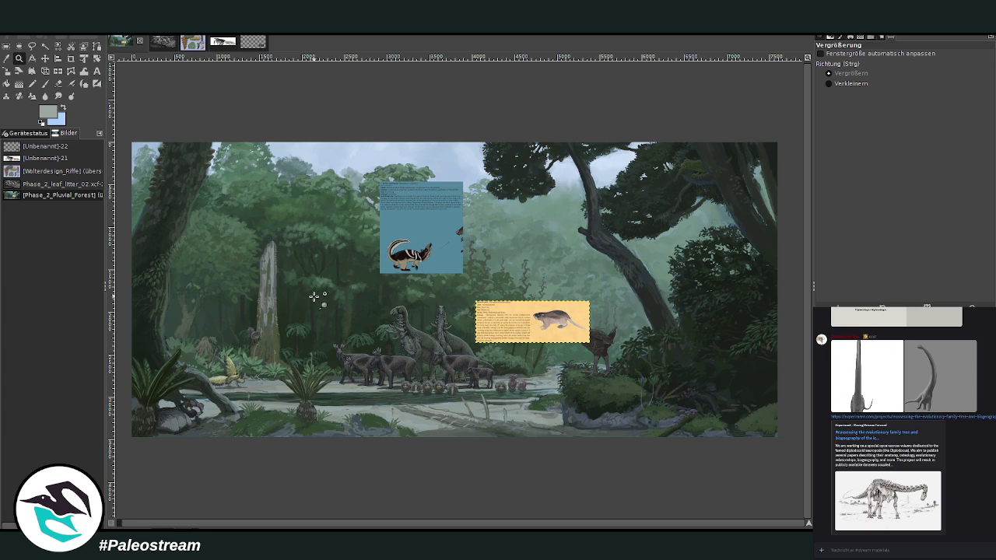
Zoom in about 1.7× and pan right to the mossy rock and leaning tree
drag(330, 198, 558, 456)
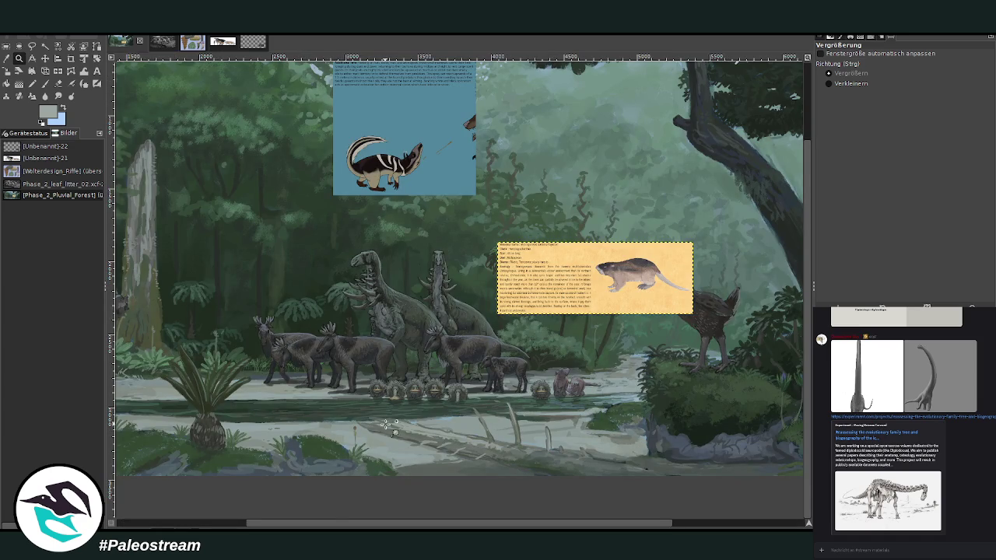
drag(296, 523, 208, 523)
drag(296, 524, 510, 490)
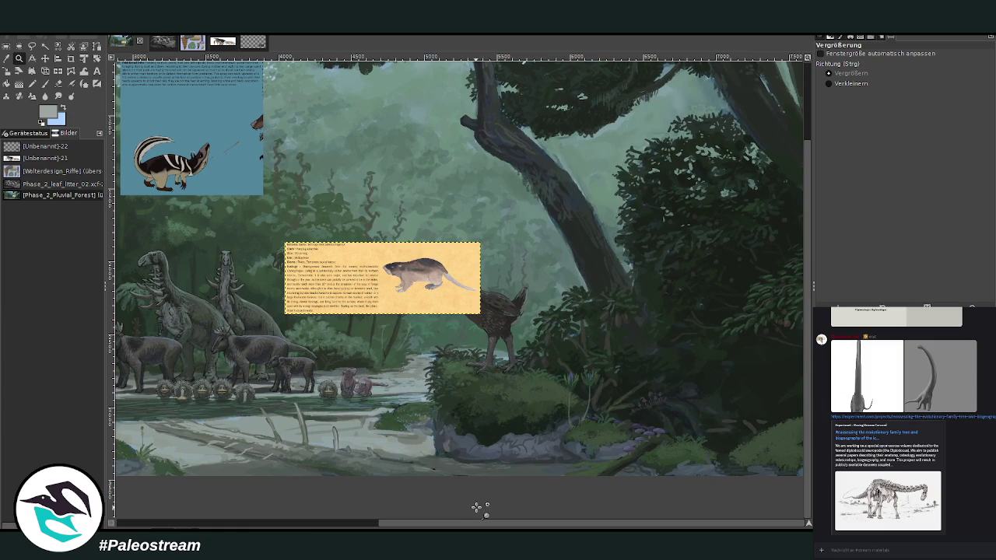
click(44, 83)
Set the colour to near-black and the Chalk 03 brush to size 94, opacity 89.3
ctrl+click(779, 341)
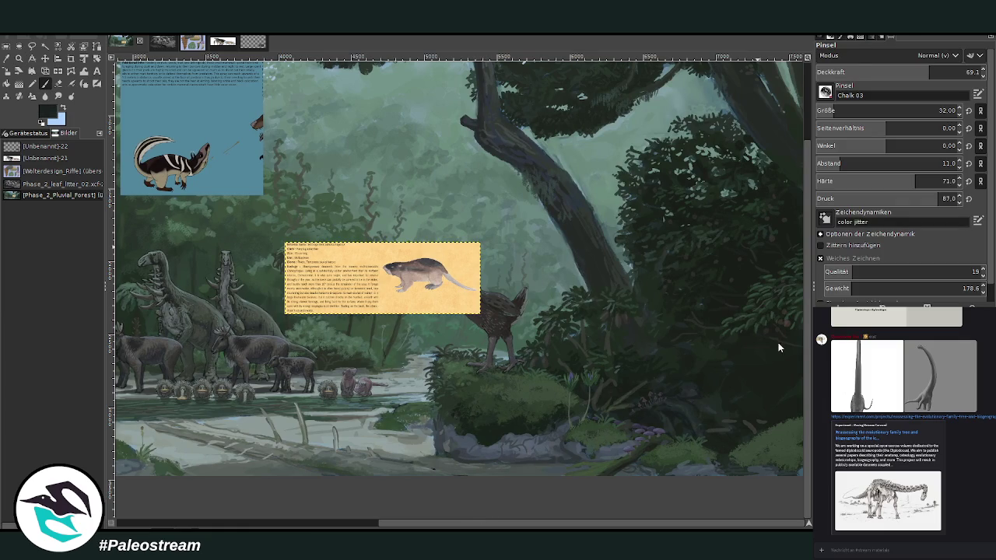
drag(838, 110, 864, 111)
drag(895, 71, 938, 72)
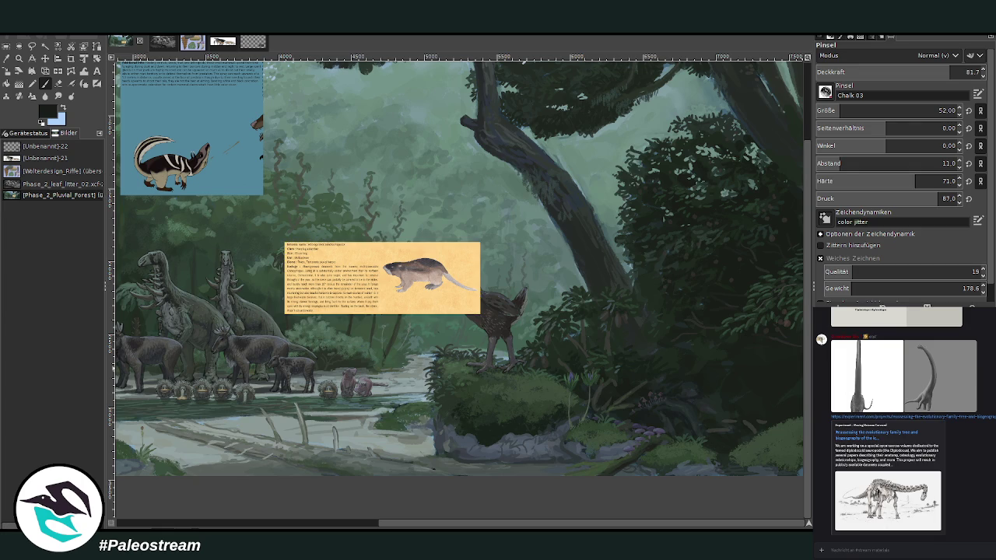
drag(836, 111, 887, 111)
drag(926, 72, 948, 71)
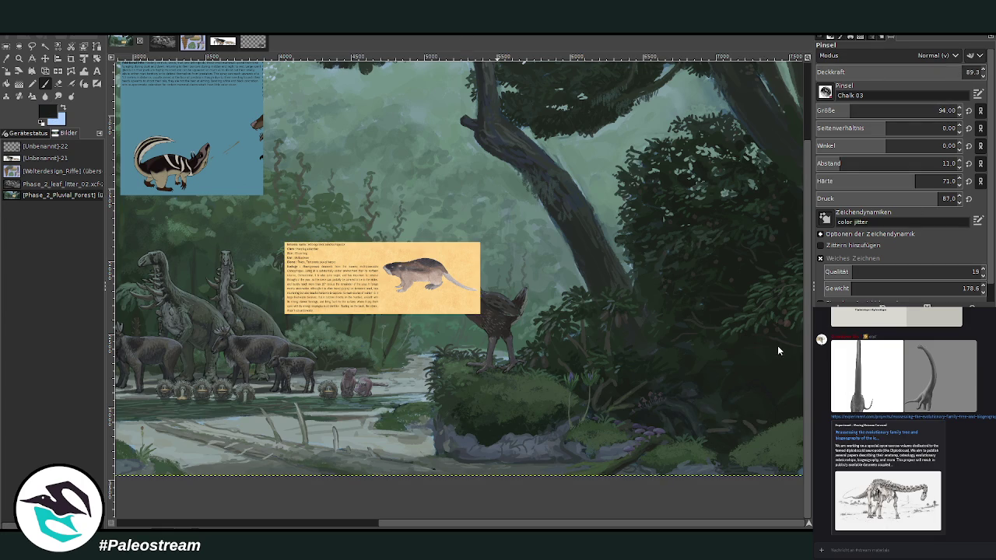
Scribble dark strokes over the lower-right foliage beside the mossy rock
mouse_move(738, 394)
mouse_down()
mouse_move(776, 389)
mouse_move(786, 421)
mouse_move(719, 433)
mouse_move(714, 406)
mouse_move(734, 400)
mouse_move(671, 400)
mouse_move(687, 386)
mouse_move(667, 423)
mouse_move(706, 392)
mouse_move(739, 441)
mouse_move(678, 433)
mouse_move(745, 393)
mouse_move(785, 415)
mouse_move(782, 395)
mouse_move(757, 440)
mouse_up()
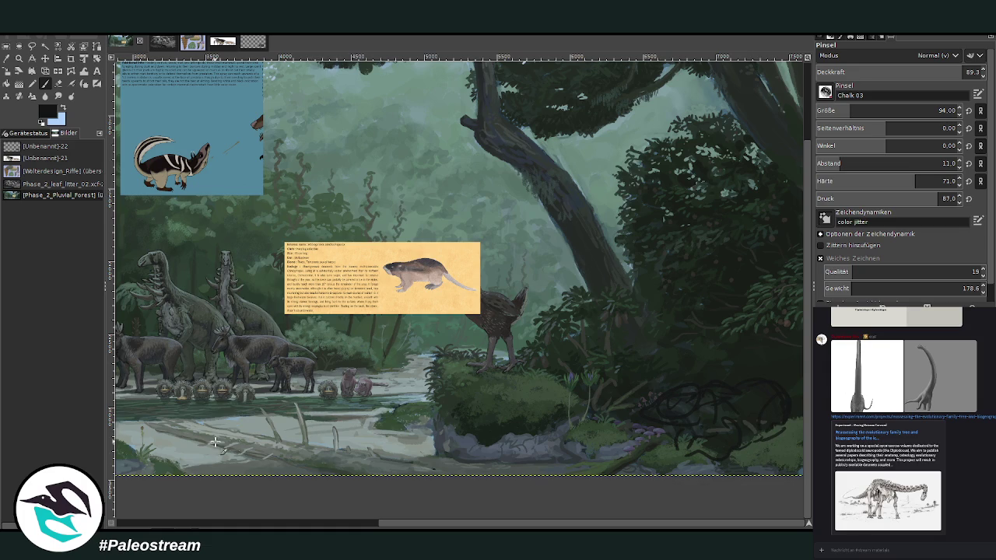
scroll(183, 444, down, 1)
scroll(182, 444, down, 1)
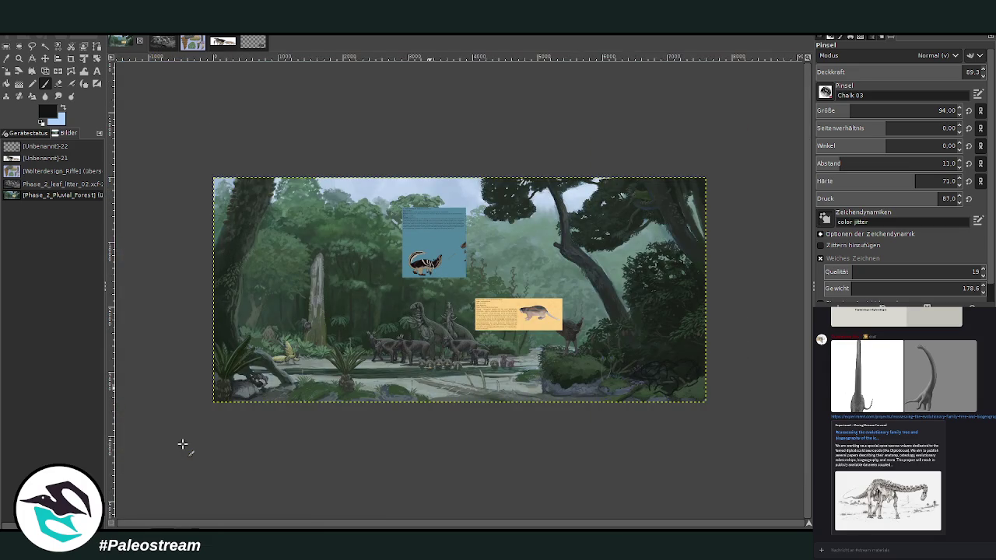
Zoom in on the animal under the cycad and the info-card area, then undo the dark scribble
key(z)
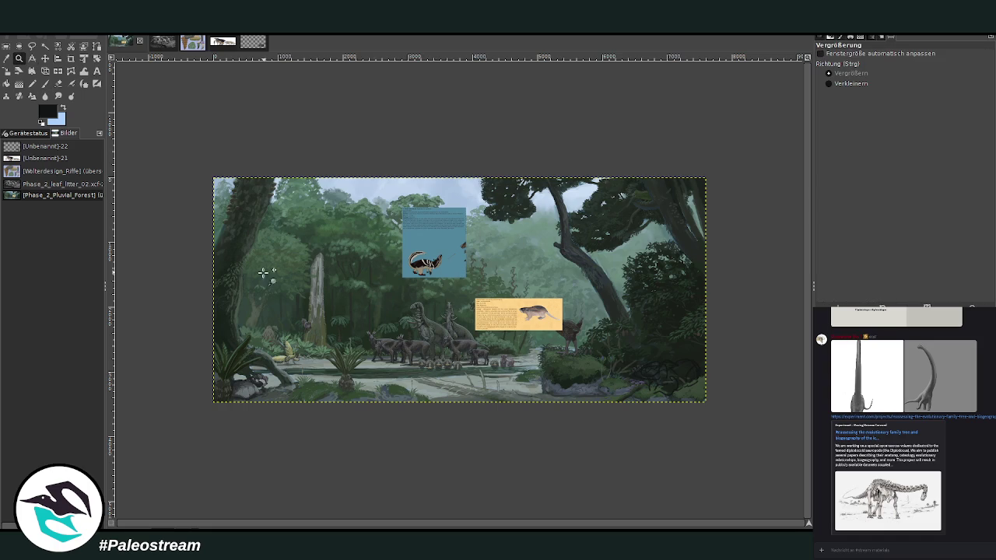
drag(223, 338, 293, 420)
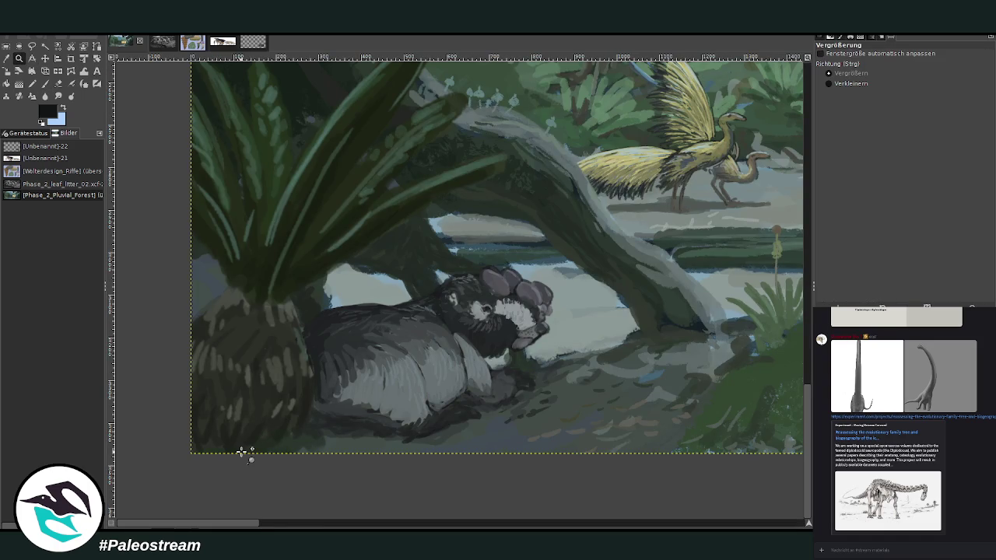
key(shift+ctrl+j)
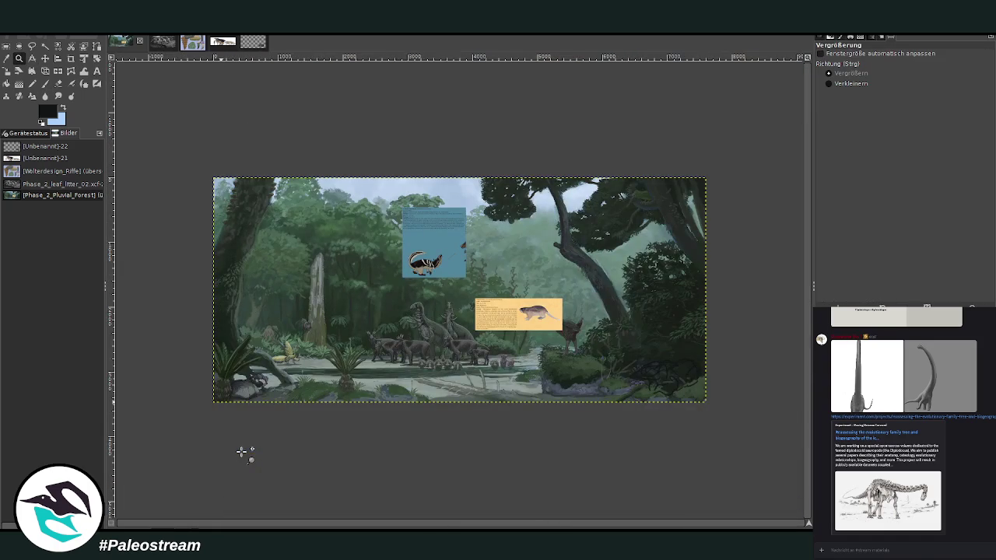
drag(394, 215, 704, 423)
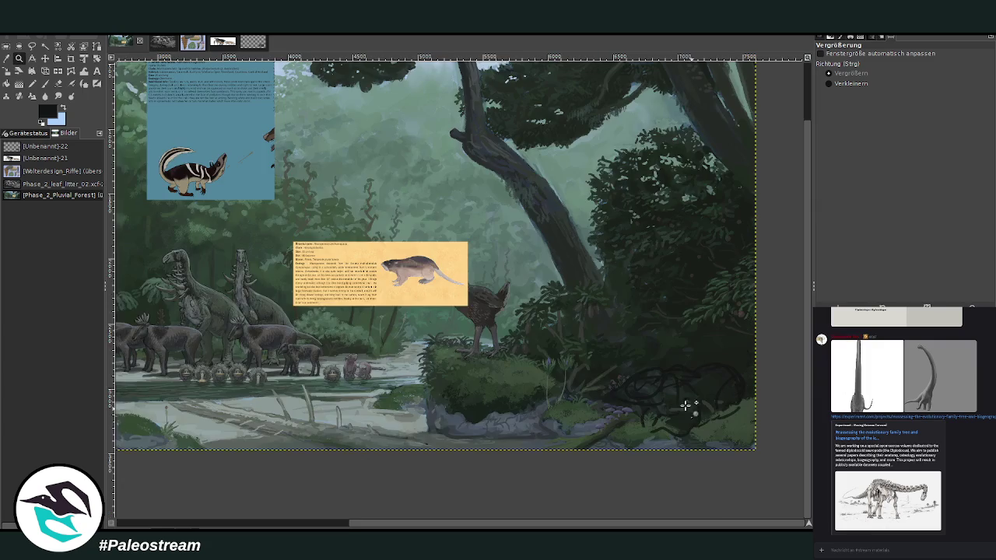
key(ctrl)
key(ctrl)
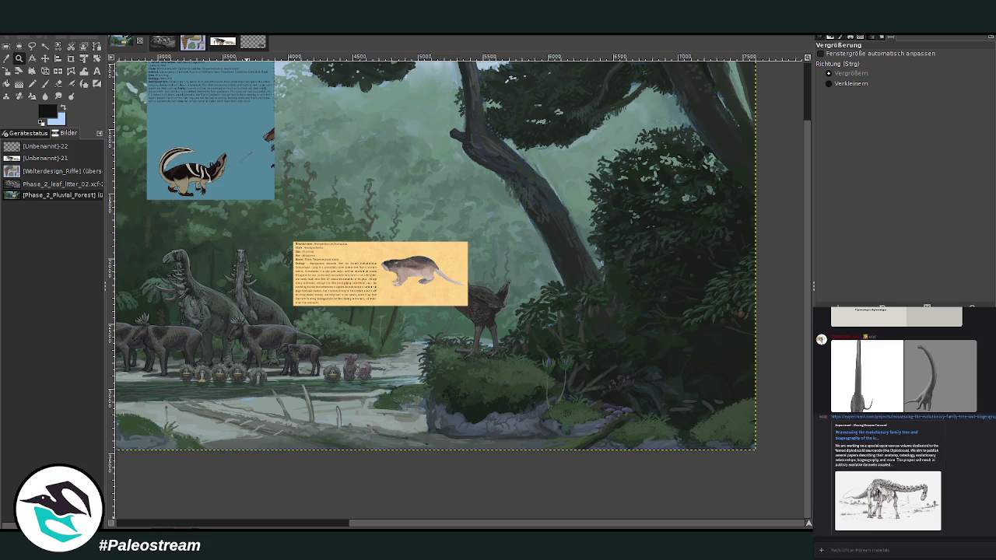
scroll(903, 420, up, 5)
scroll(902, 420, up, 5)
scroll(903, 420, up, 5)
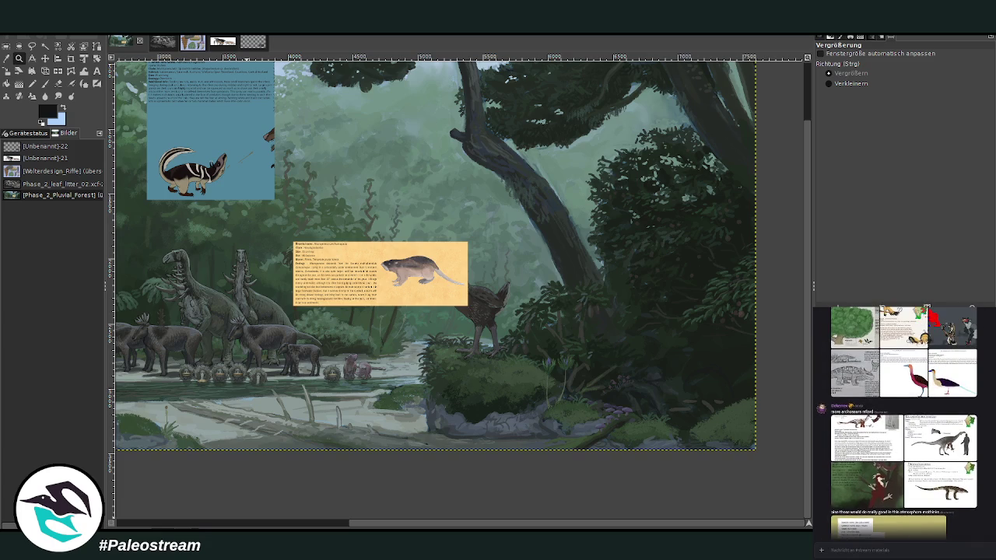
scroll(903, 420, up, 2)
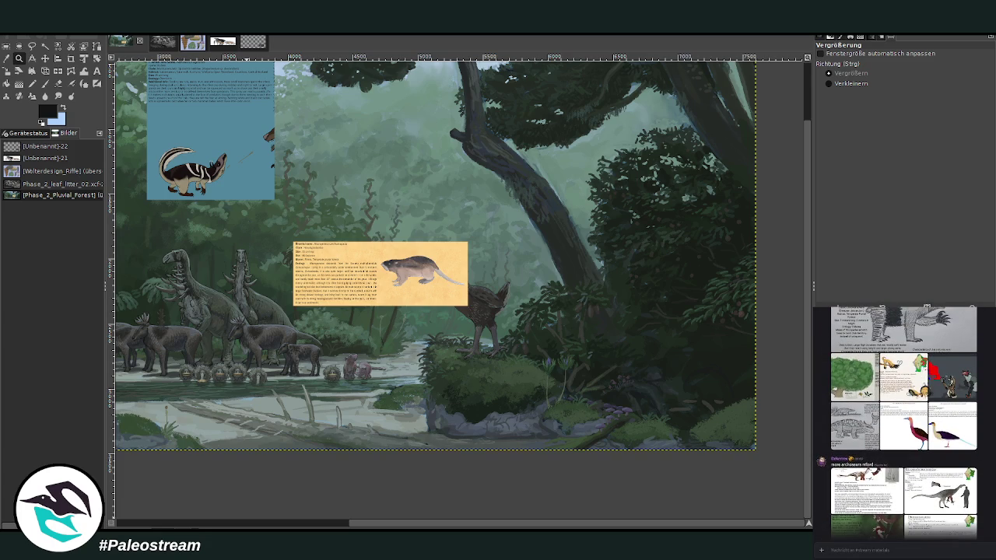
scroll(902, 420, up, 2)
scroll(903, 420, up, 2)
scroll(902, 420, up, 2)
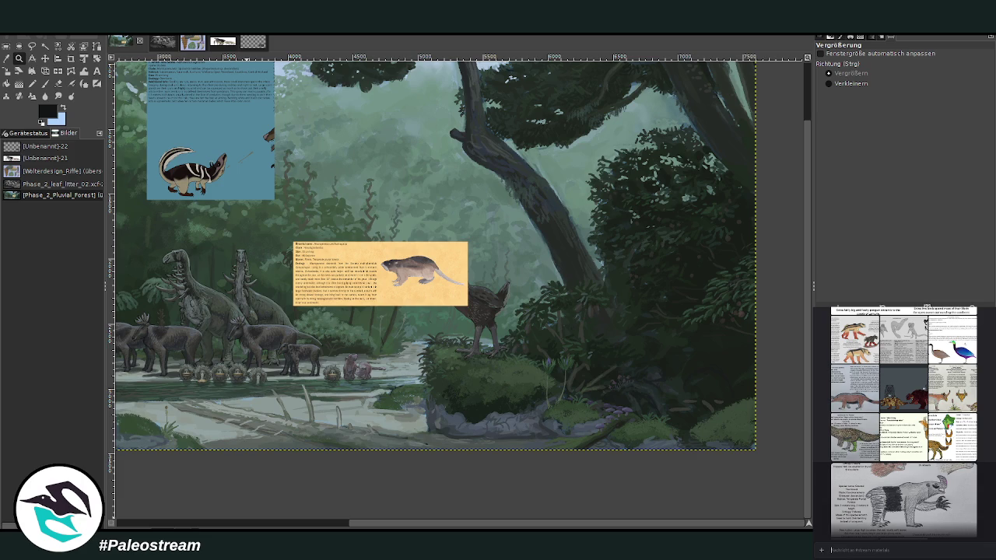
scroll(903, 420, up, 3)
scroll(903, 420, up, 2)
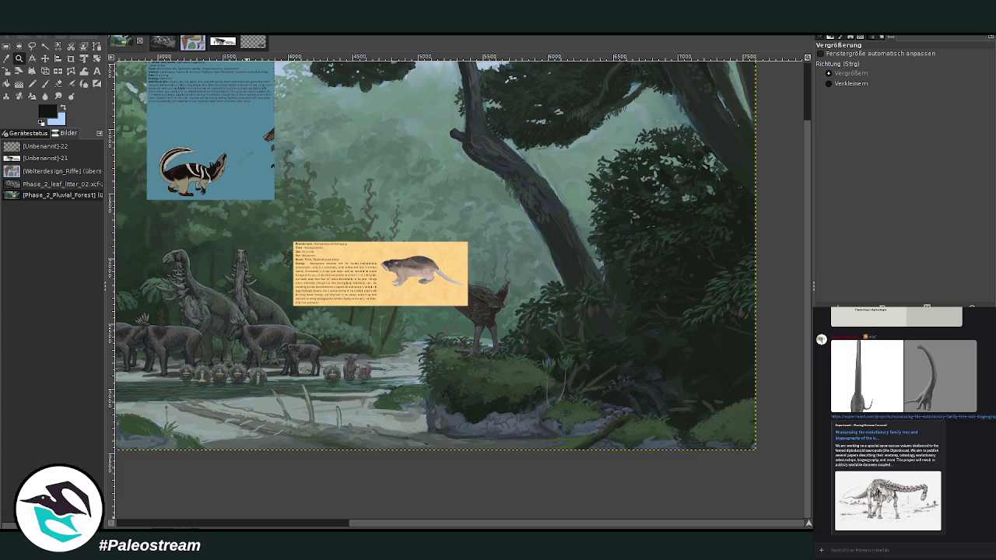
scroll(902, 422, up, 3)
scroll(903, 423, up, 3)
scroll(903, 422, up, 3)
scroll(903, 423, up, 3)
scroll(903, 423, up, 2)
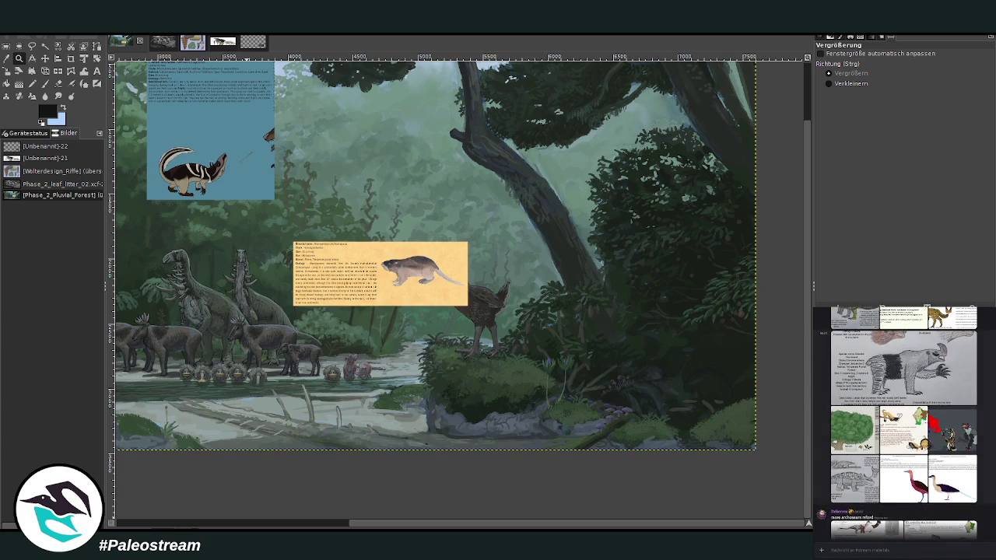
scroll(903, 422, up, 2)
scroll(902, 423, up, 2)
scroll(902, 423, up, 1)
scroll(902, 423, up, 2)
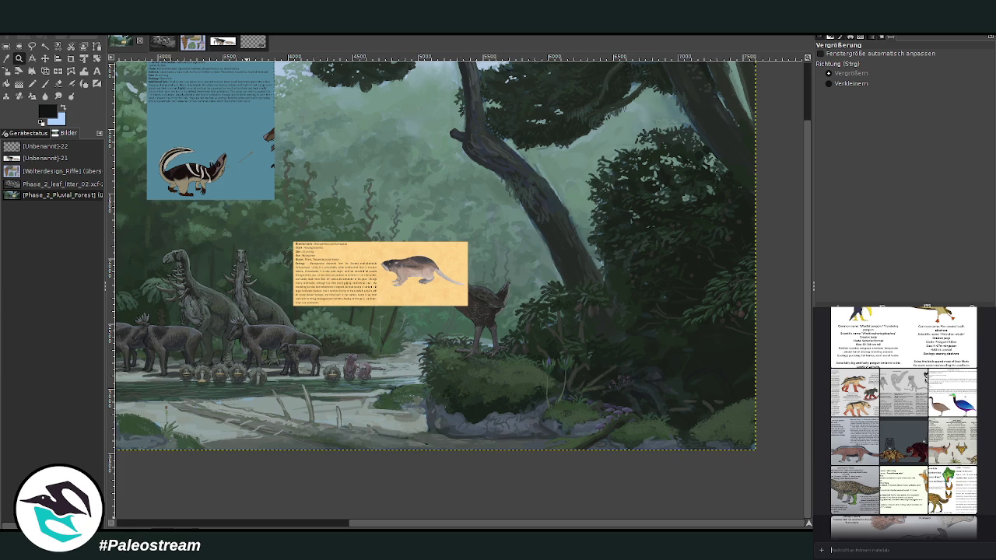
scroll(902, 423, up, 2)
scroll(903, 423, up, 2)
scroll(903, 423, up, 2)
scroll(902, 423, up, 2)
scroll(903, 422, up, 3)
scroll(902, 422, up, 2)
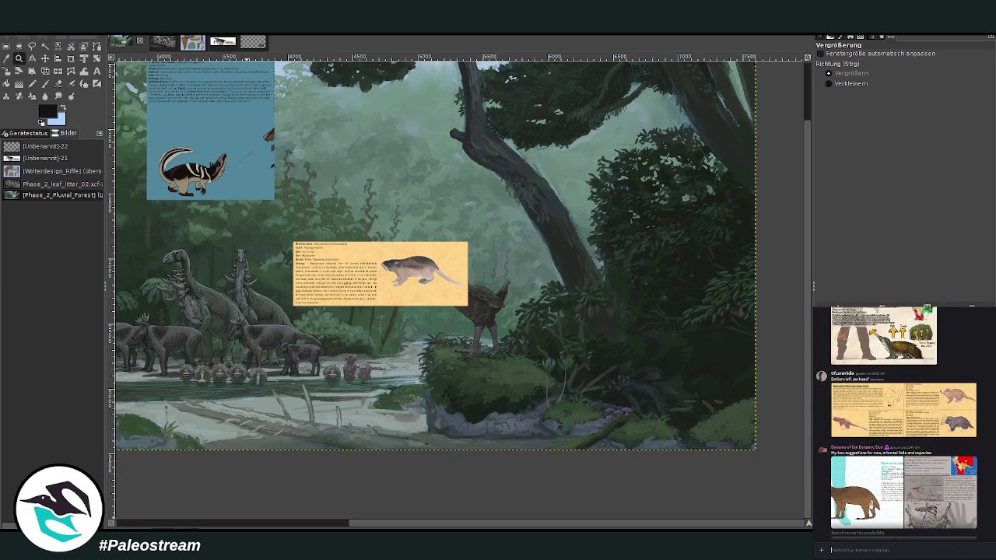
scroll(902, 422, up, 1)
scroll(903, 423, up, 1)
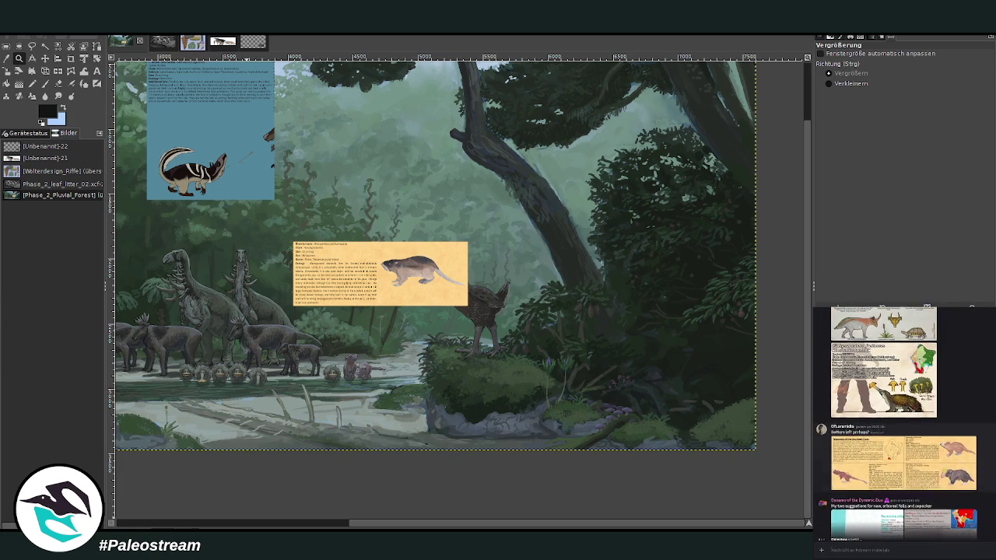
scroll(903, 423, up, 2)
scroll(903, 422, up, 2)
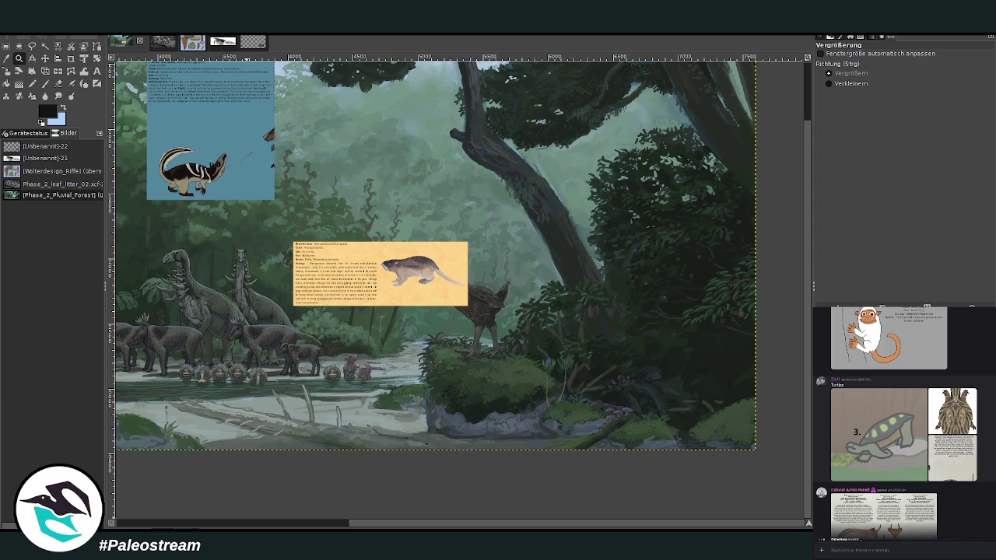
click(953, 413)
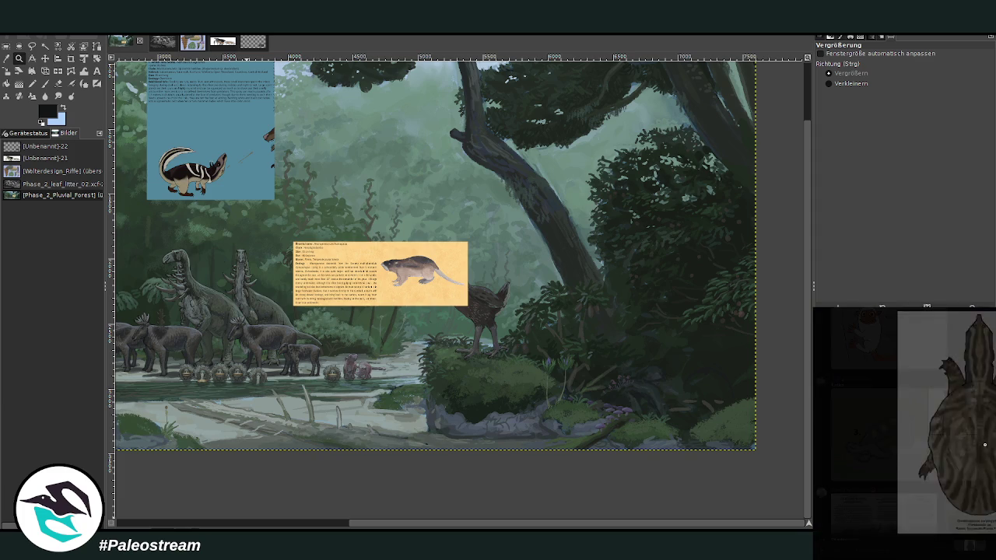
key(Escape)
click(937, 465)
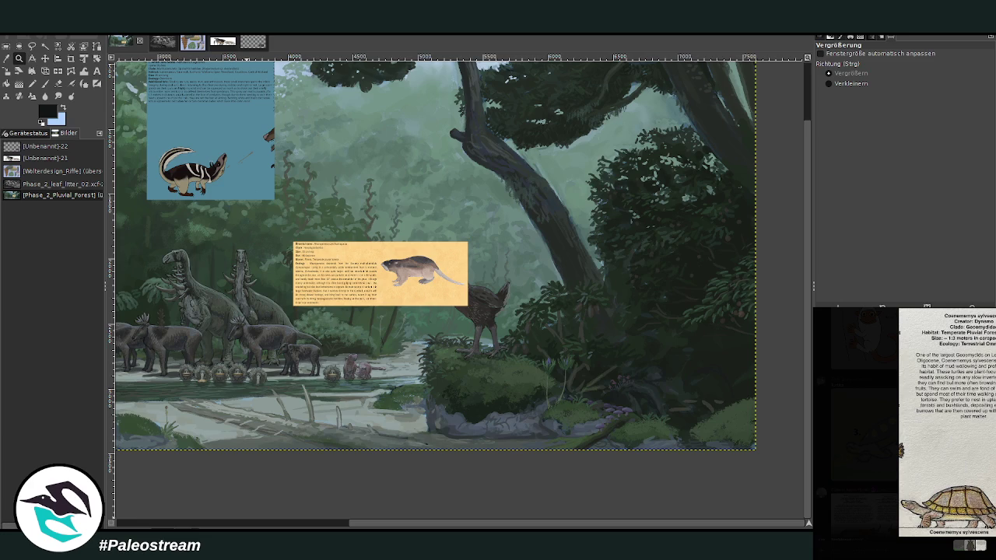
key(Escape)
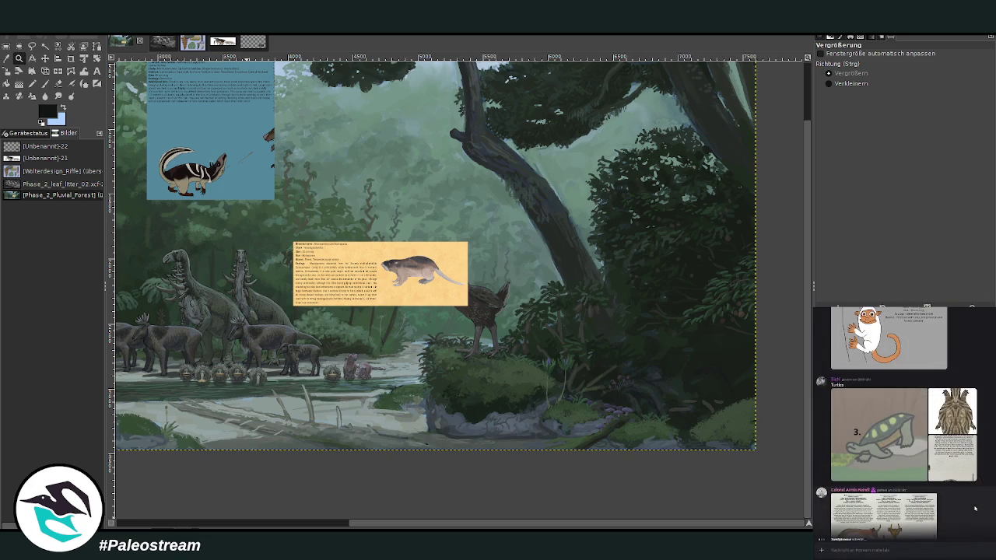
scroll(322, 528, left, 10)
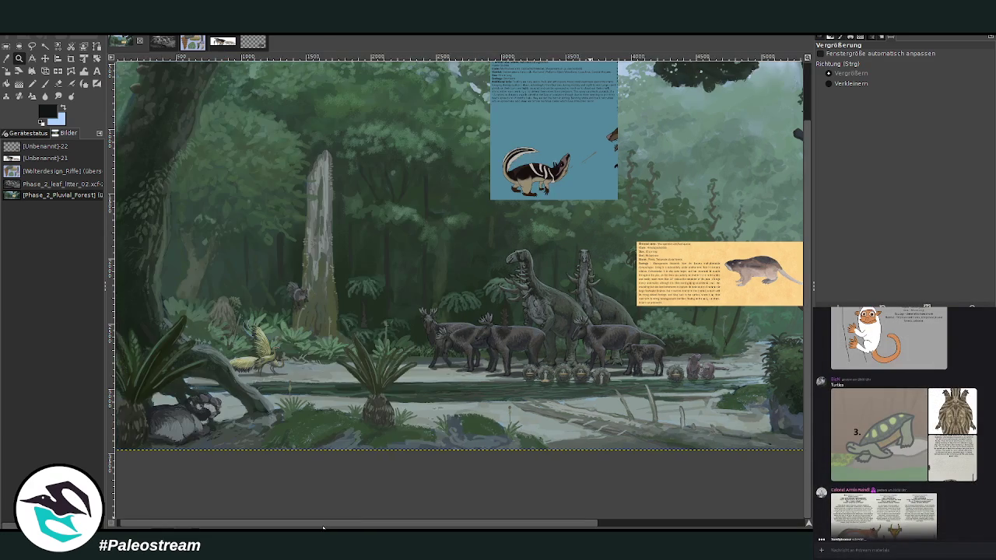
Switch to the Crop tool and pan the canvas sideways with the horizontal scrollbar
key(shift+c)
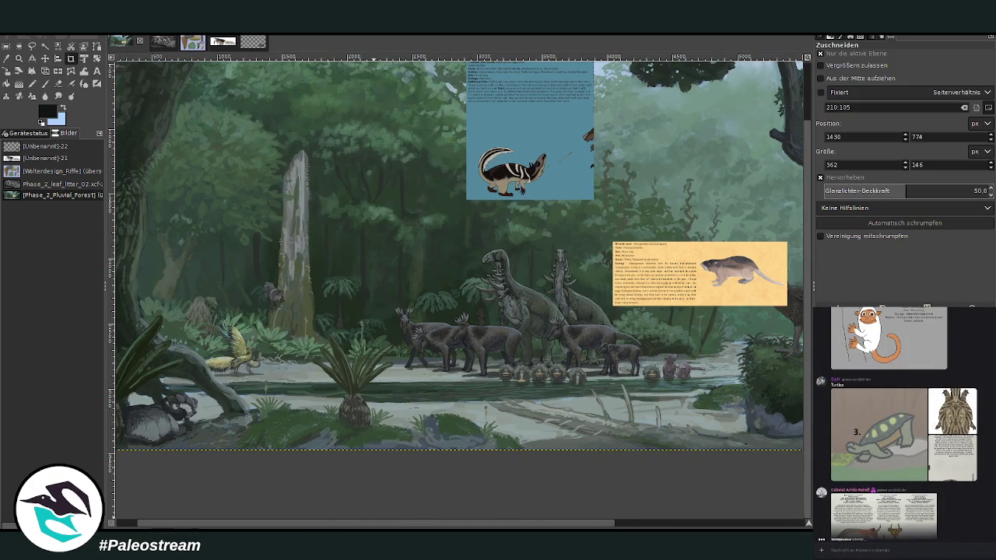
mouse_move(375, 525)
mouse_down()
mouse_move(543, 525)
mouse_move(425, 526)
mouse_up()
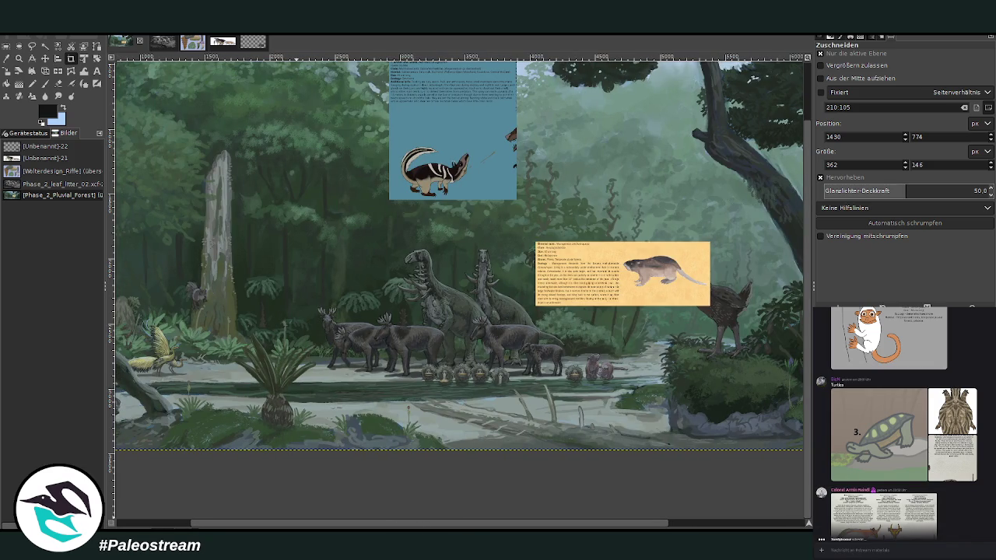
mouse_move(304, 527)
mouse_down()
mouse_move(377, 526)
mouse_move(349, 525)
mouse_up()
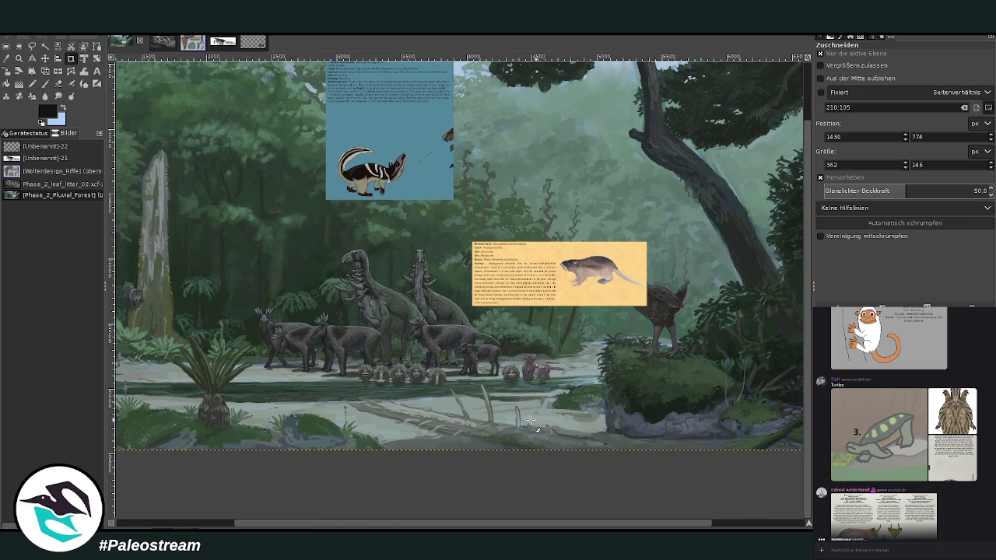
drag(423, 526, 381, 525)
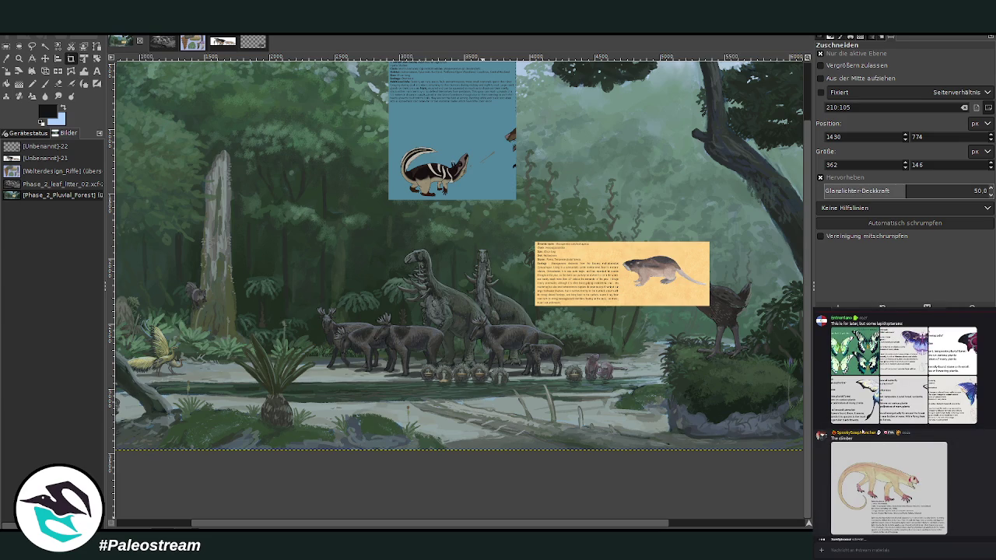
View the poster's chat profile and the enlarged 'The climber' submission, closing each
click(861, 433)
key(Escape)
click(898, 478)
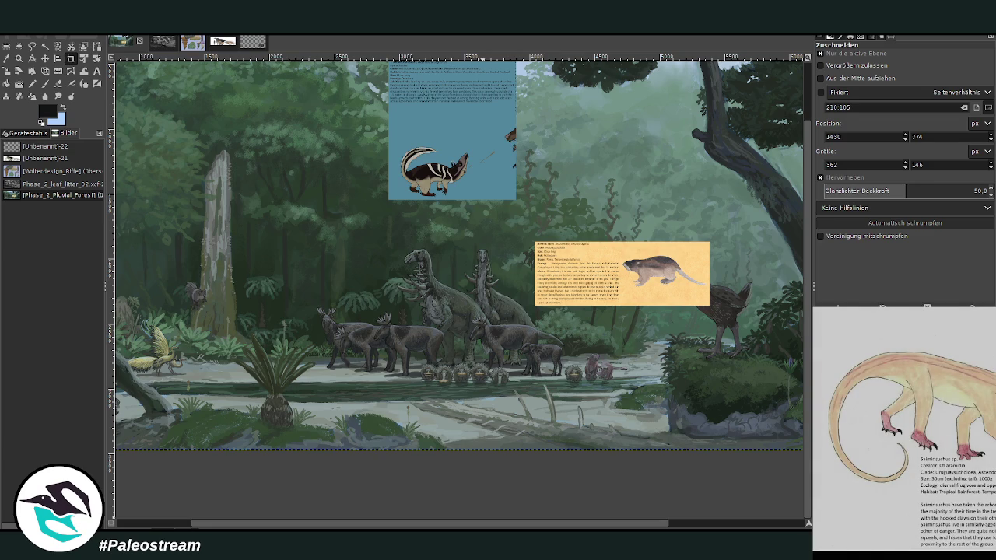
key(Escape)
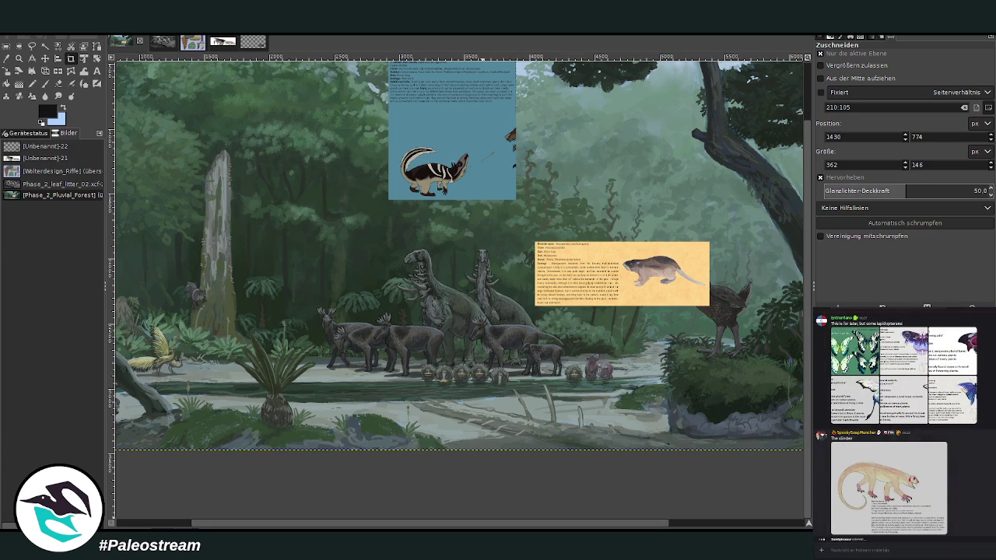
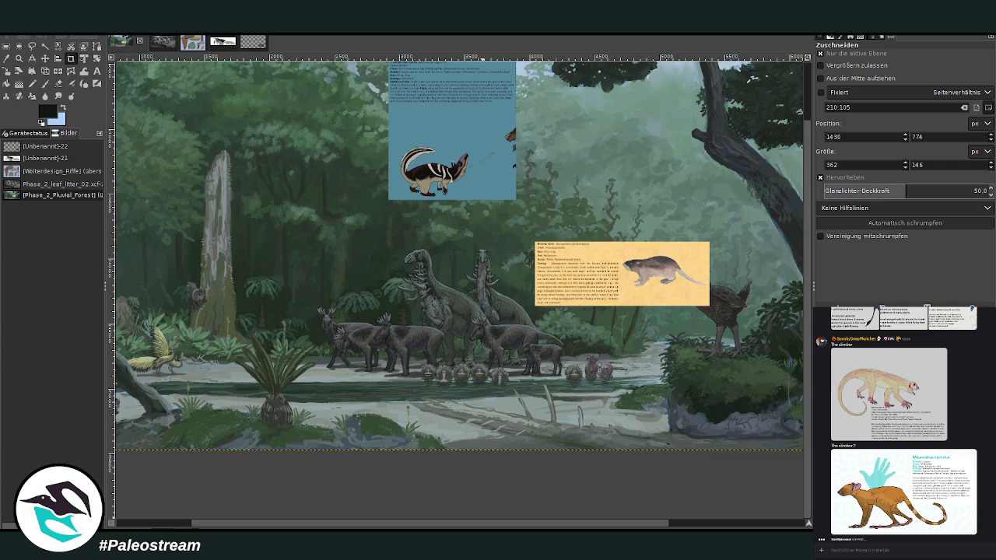
Scroll back through the chat and preview the turtle reference image
scroll(993, 512, up, 3)
scroll(993, 509, up, 3)
scroll(993, 506, up, 3)
scroll(994, 498, up, 3)
scroll(994, 498, up, 3)
scroll(994, 499, up, 3)
scroll(994, 499, up, 3)
scroll(993, 500, up, 3)
scroll(993, 499, up, 3)
scroll(993, 499, up, 3)
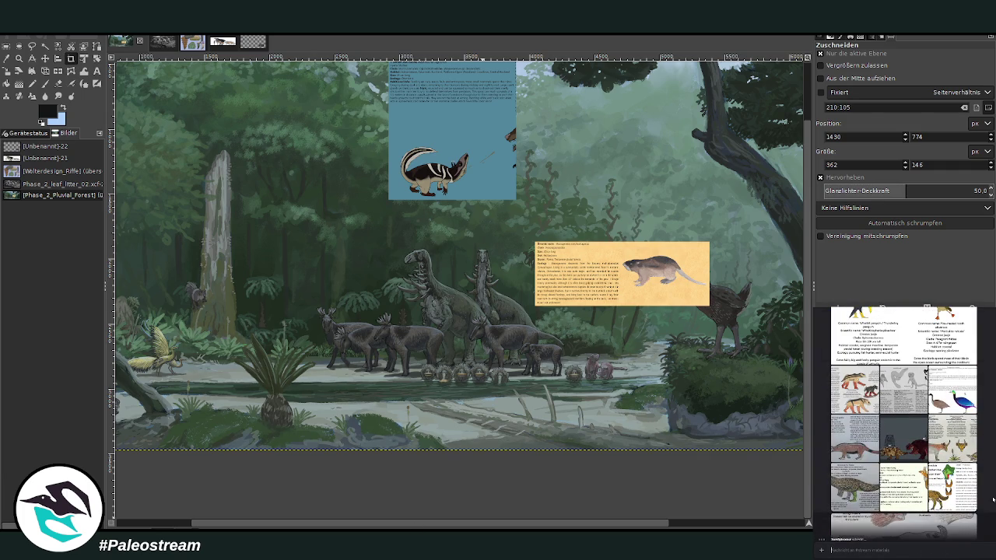
scroll(993, 499, up, 3)
scroll(993, 499, up, 3)
scroll(993, 498, up, 3)
scroll(993, 499, up, 3)
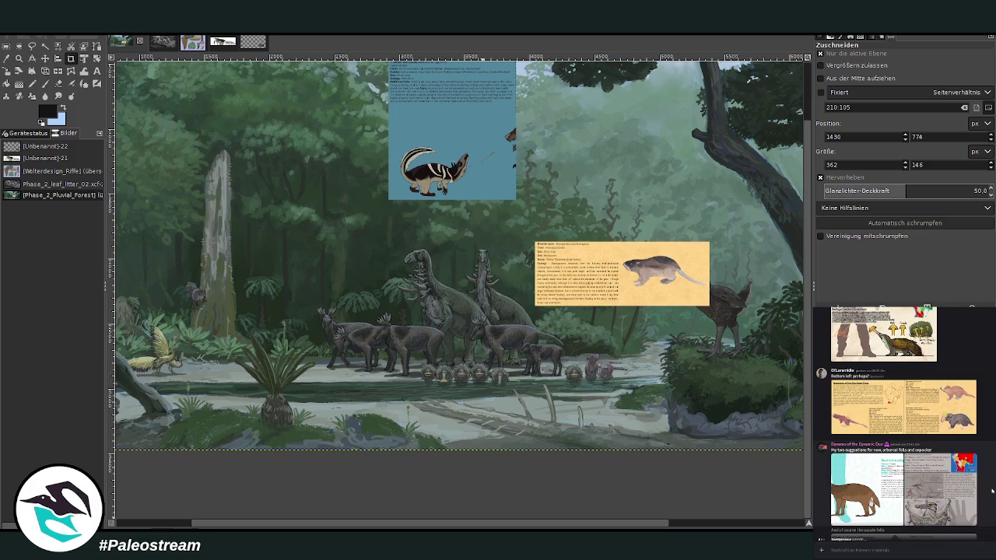
scroll(993, 491, up, 2)
scroll(993, 491, up, 2)
scroll(993, 491, up, 2)
scroll(993, 491, up, 2)
scroll(993, 491, up, 2)
scroll(993, 491, up, 2)
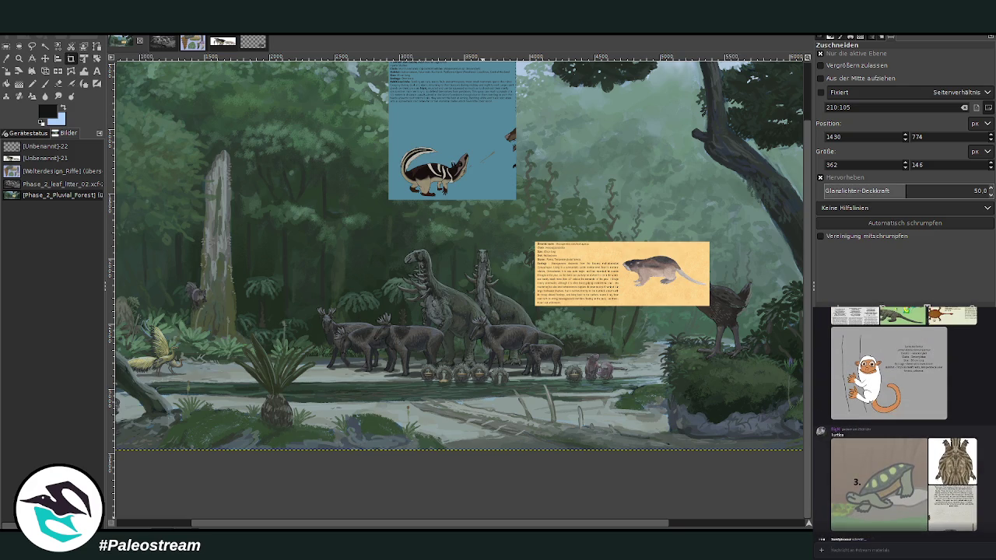
click(971, 490)
click(985, 498)
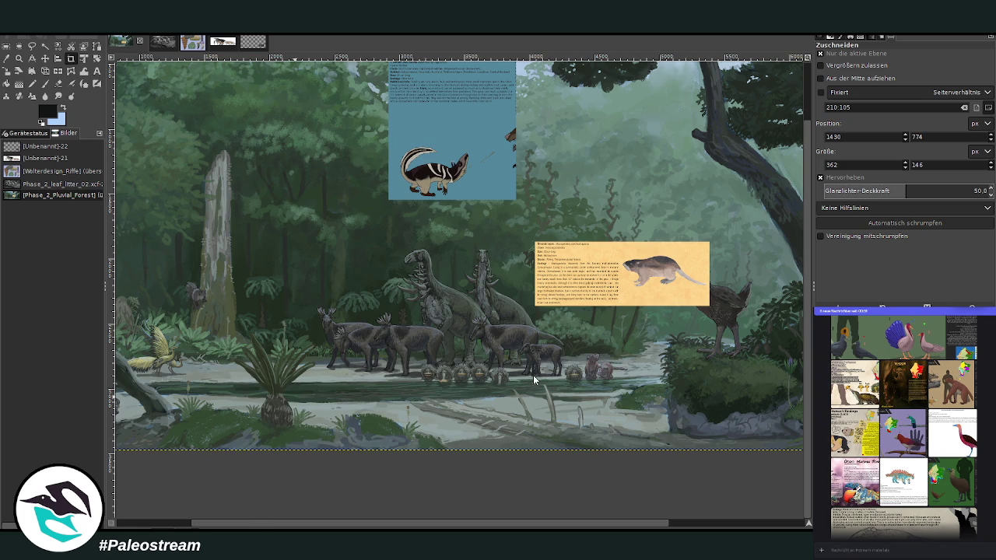
Copy the Birds of Lemuria image from the chat and paste it into the forest scene
key(ctrl+v)
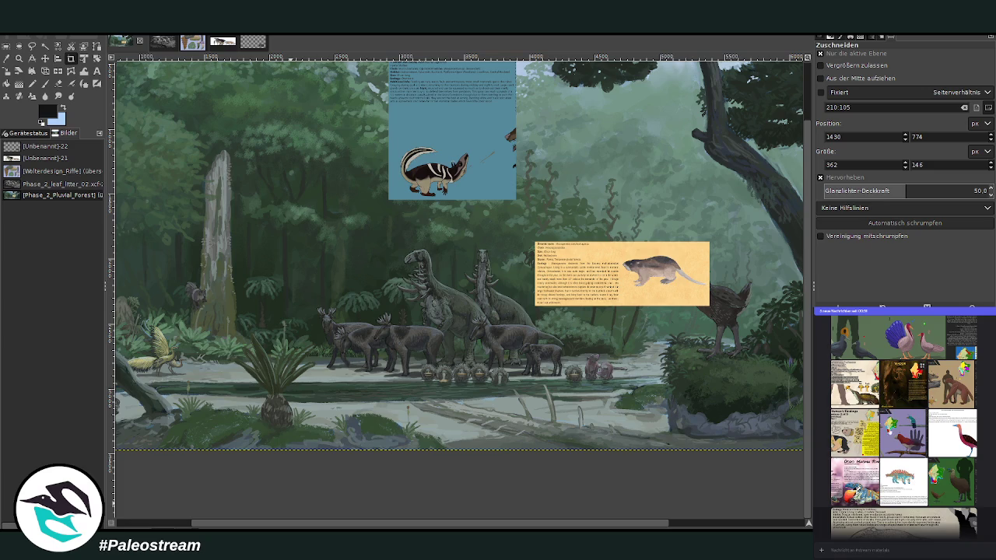
click(903, 459)
right_click(909, 515)
click(916, 551)
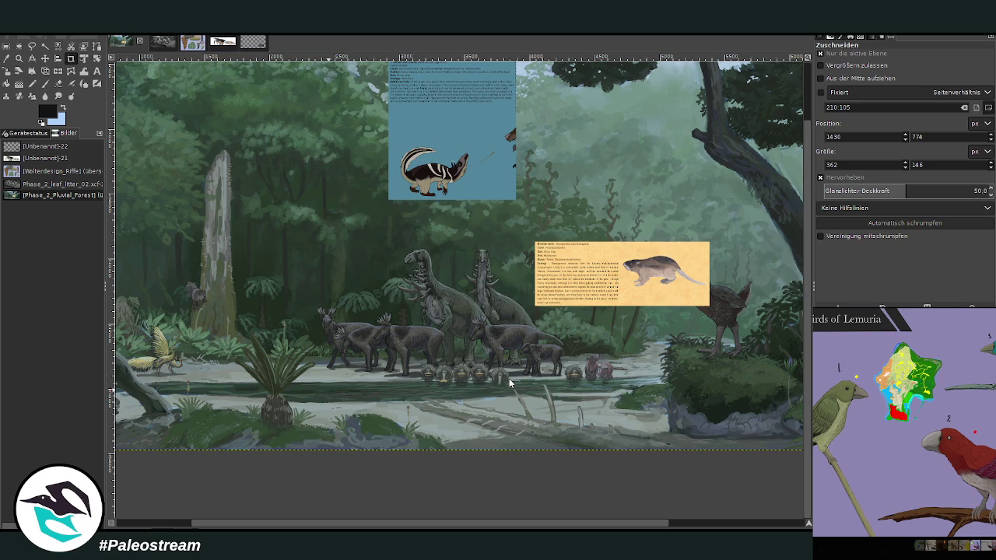
key(ctrl+v)
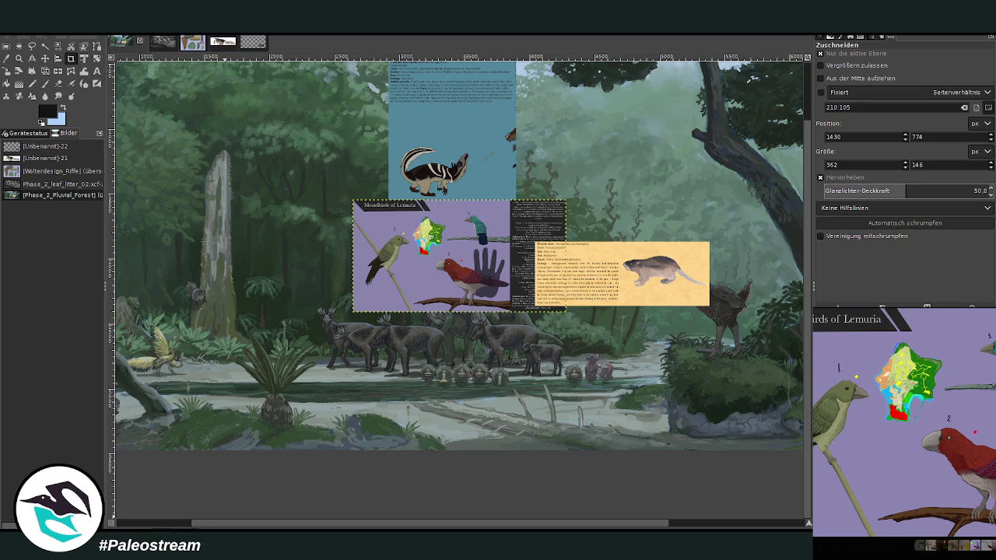
click(890, 546)
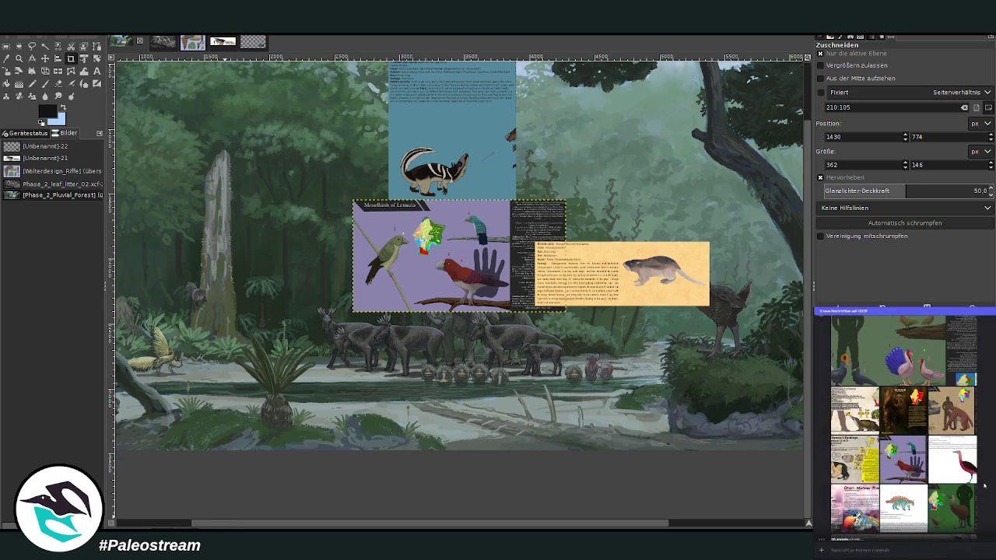
scroll(985, 486, up, 1)
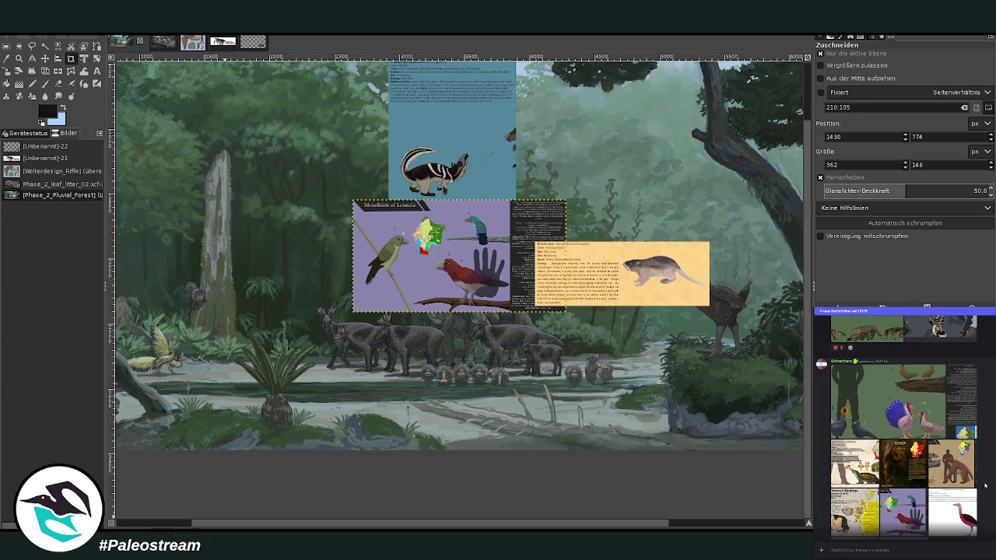
scroll(902, 428, up, 1)
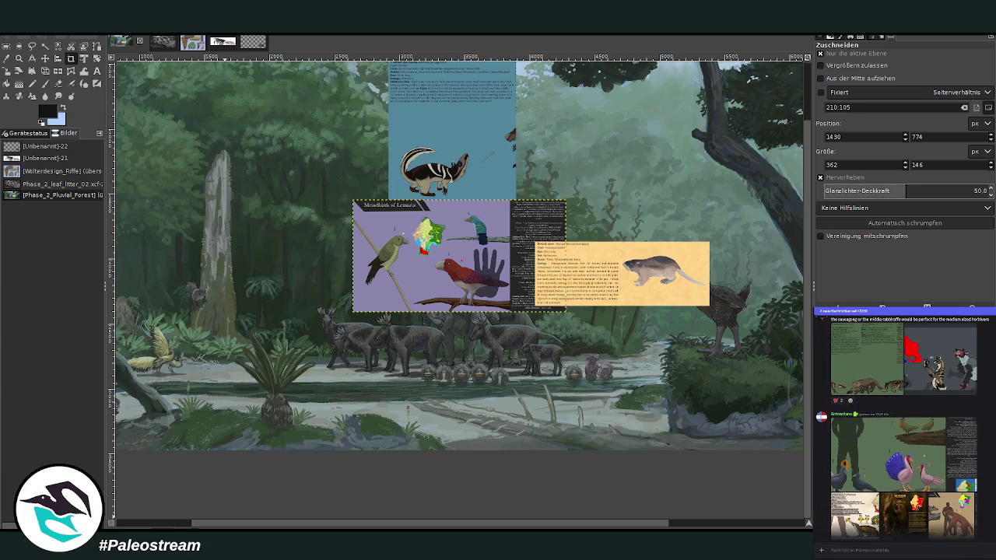
scroll(903, 428, up, 2)
scroll(902, 428, up, 2)
scroll(902, 426, down, 1)
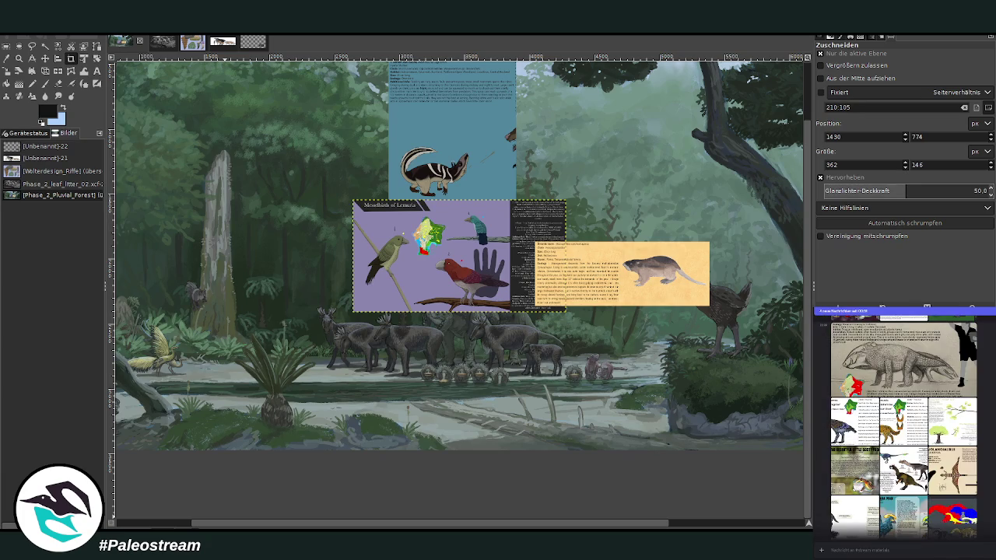
scroll(902, 426, up, 2)
scroll(902, 426, up, 2)
scroll(903, 427, up, 2)
scroll(903, 427, up, 2)
scroll(902, 426, up, 2)
scroll(902, 426, up, 2)
scroll(902, 426, up, 2)
scroll(903, 427, up, 2)
scroll(978, 492, up, 2)
scroll(978, 492, up, 2)
scroll(978, 493, up, 2)
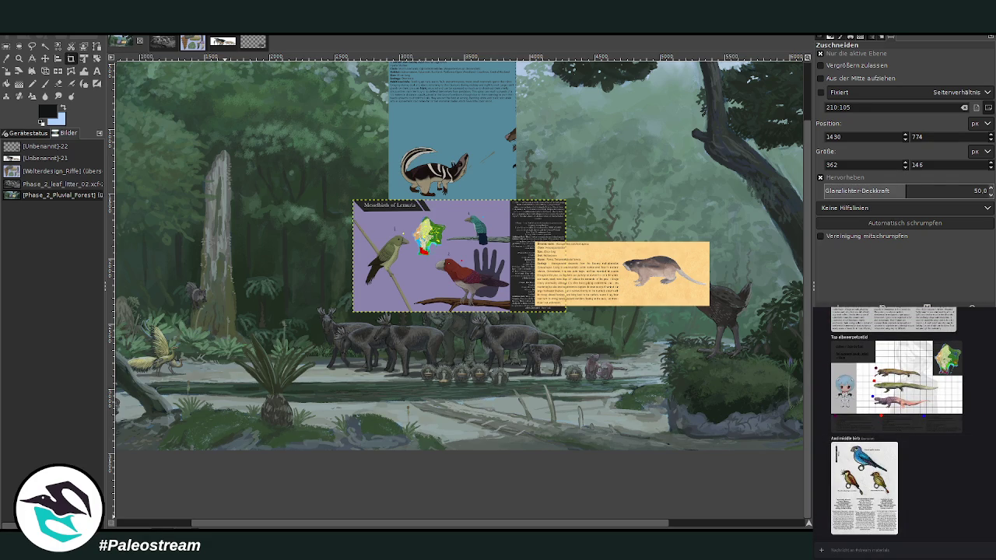
Move the bird sheet left over the herd and zoom in on its red bird
click(45, 60)
drag(451, 253, 339, 258)
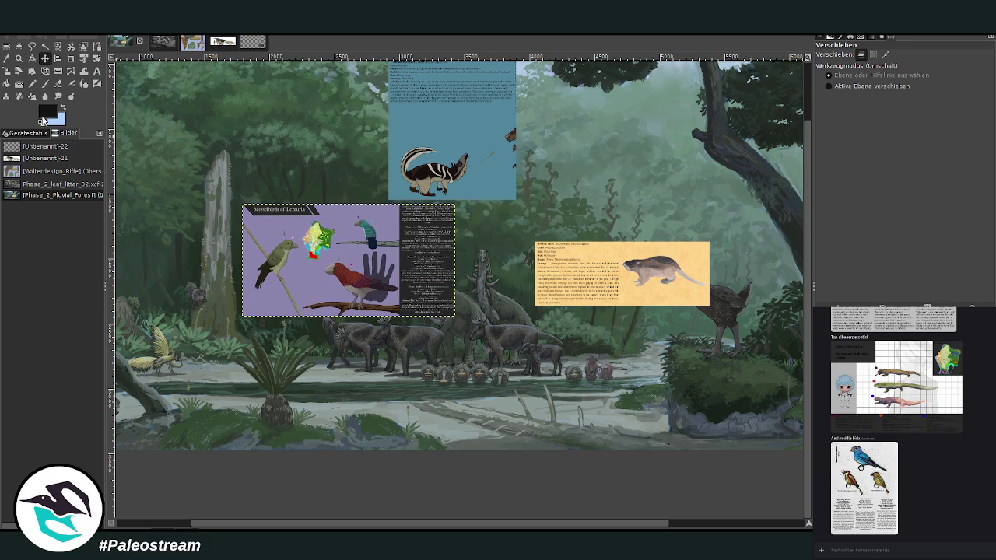
click(31, 71)
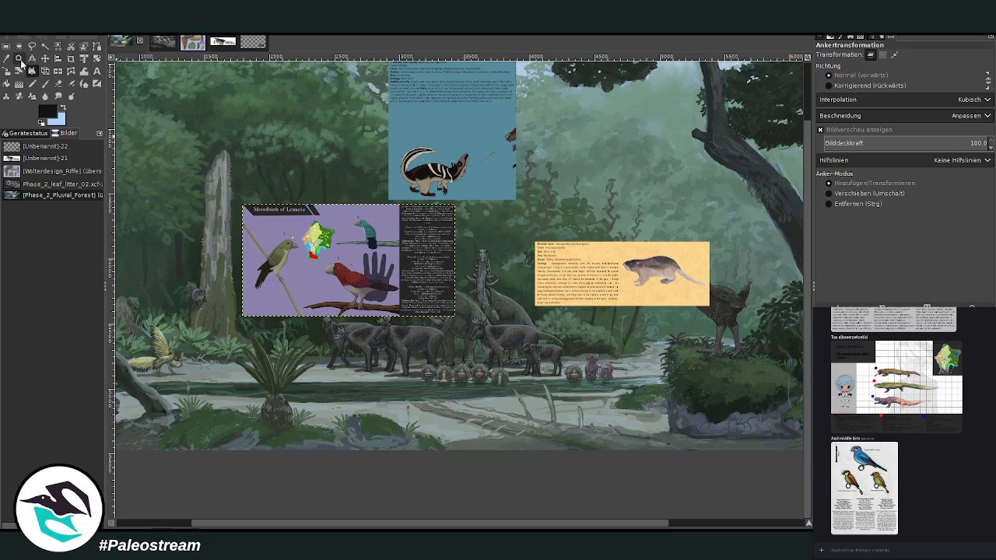
click(19, 59)
drag(305, 236, 464, 350)
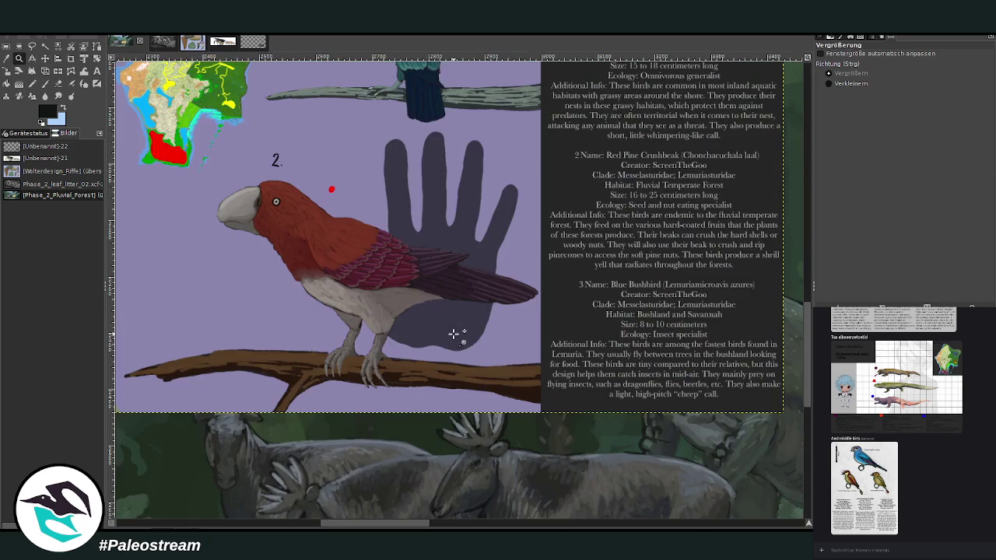
Crop the bird sheet layer down to the red bird on its branch
click(71, 58)
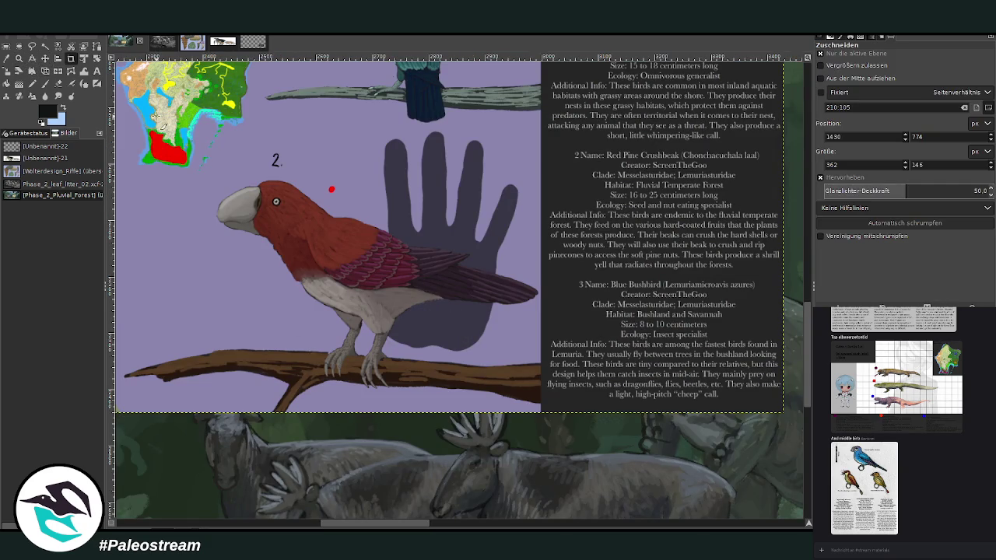
drag(129, 113, 539, 456)
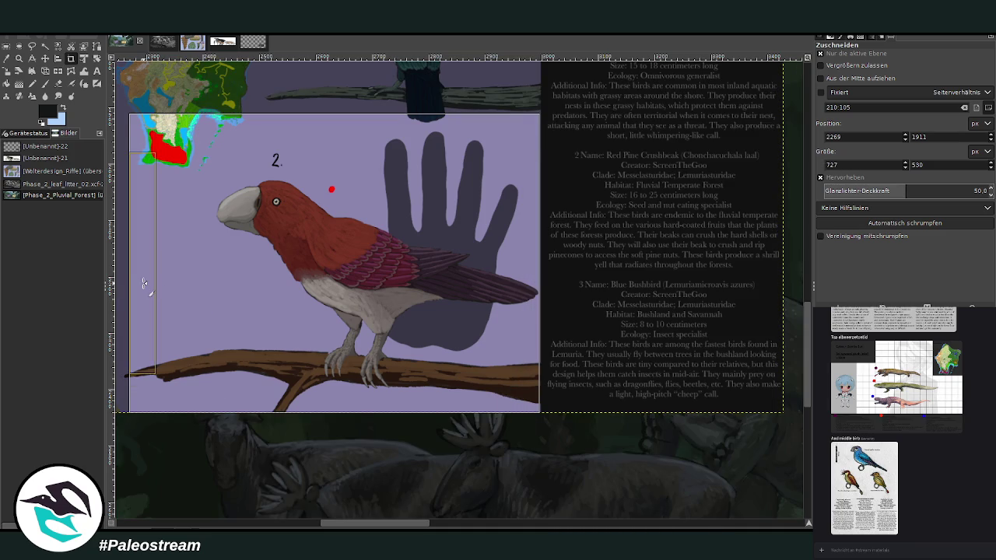
drag(134, 287, 123, 286)
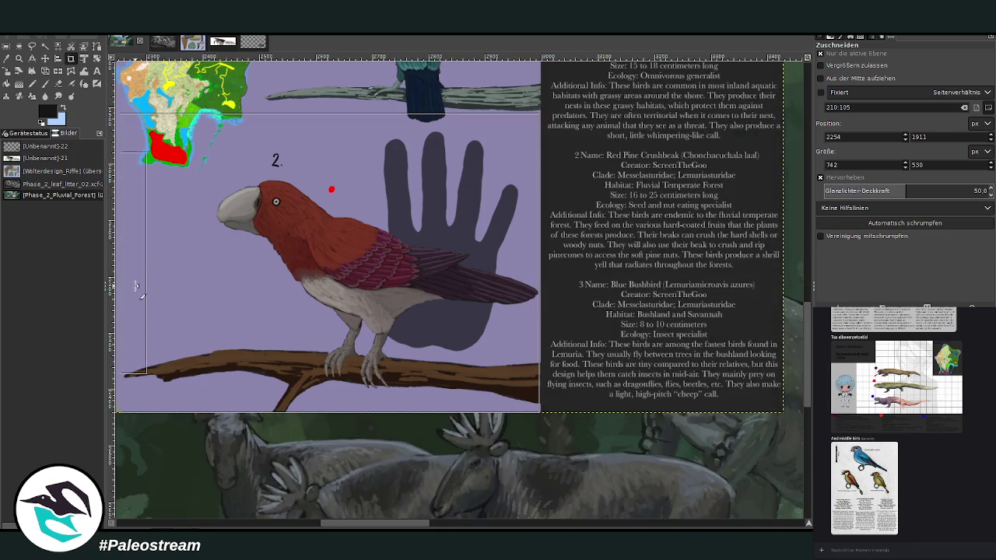
drag(387, 115, 387, 124)
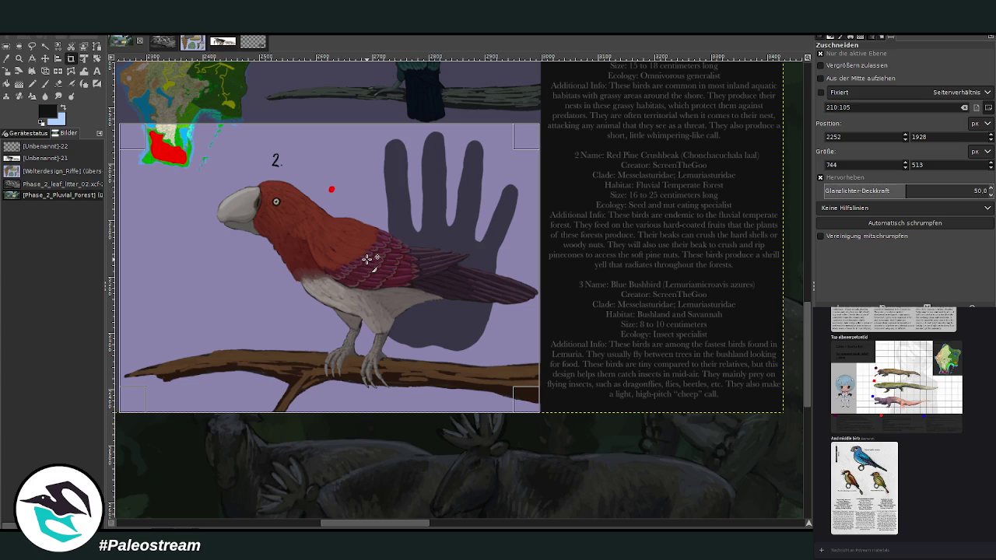
key(Return)
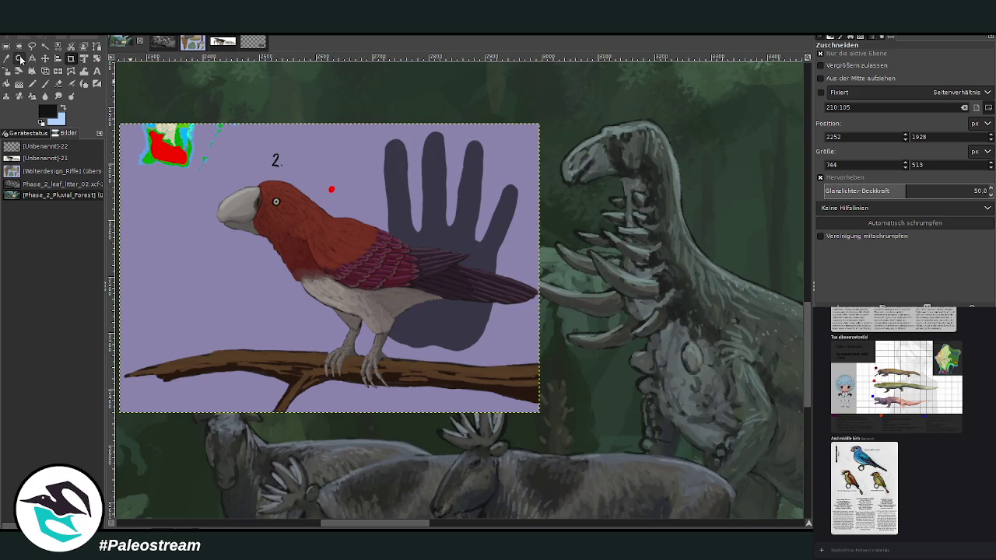
Zoom back out to view the whole forest scene
click(18, 58)
click(851, 83)
click(320, 290)
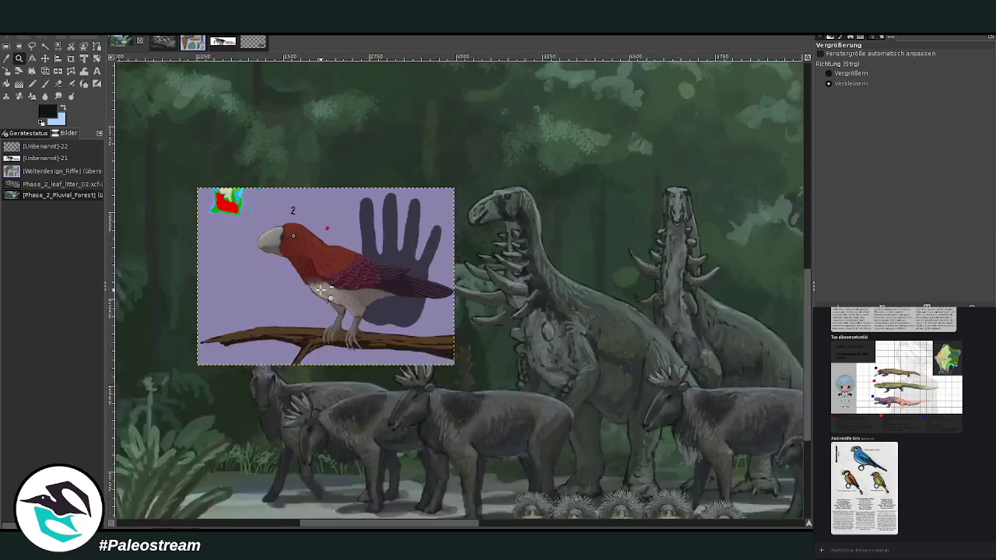
click(321, 290)
click(321, 290)
scroll(497, 523, right, 1)
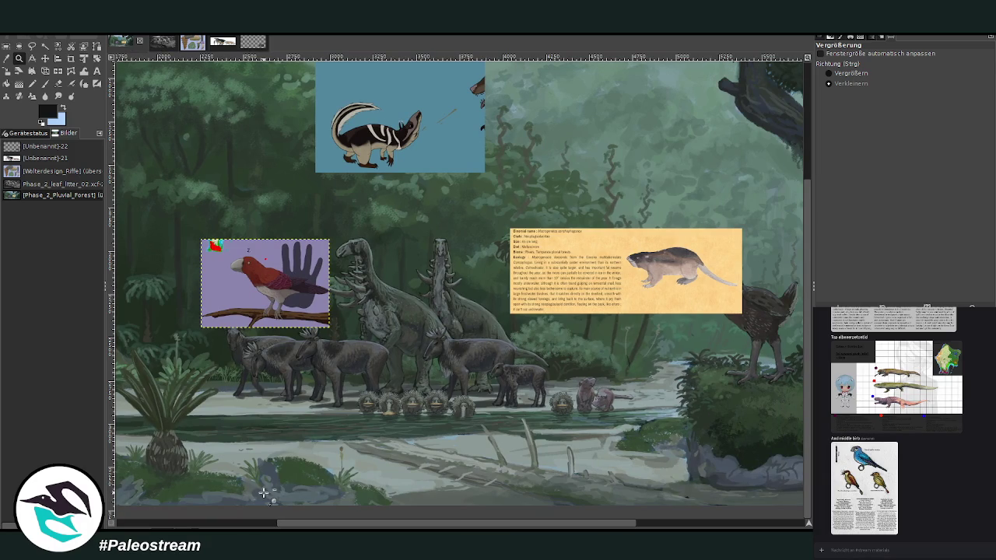
scroll(963, 495, up, 2)
scroll(963, 496, up, 2)
scroll(963, 496, up, 2)
scroll(965, 495, up, 2)
scroll(967, 495, up, 2)
scroll(971, 496, up, 2)
scroll(970, 496, up, 2)
scroll(972, 490, up, 2)
scroll(973, 483, up, 2)
scroll(977, 468, up, 2)
scroll(977, 467, up, 2)
scroll(980, 468, up, 2)
scroll(985, 468, up, 2)
scroll(990, 468, up, 2)
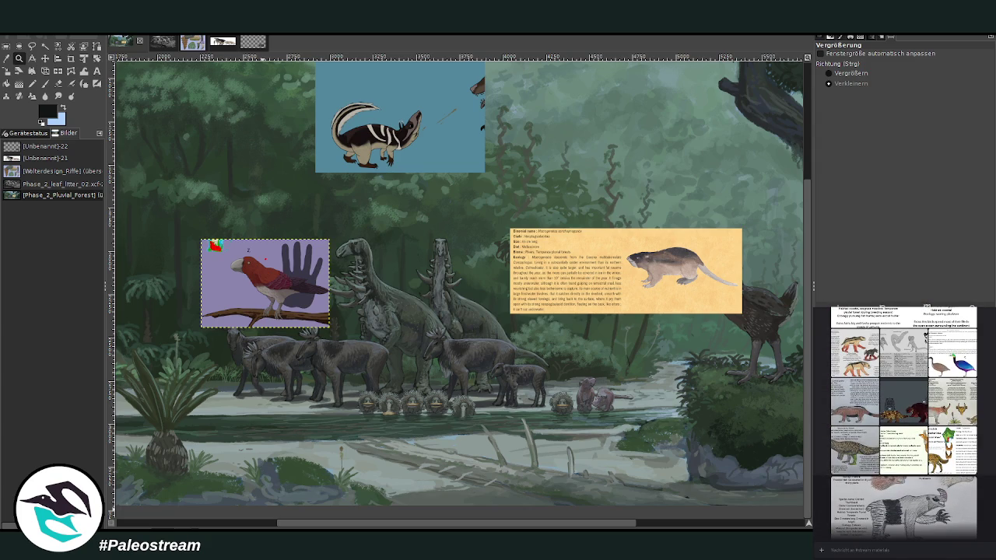
scroll(903, 424, up, 2)
scroll(902, 424, down, 3)
scroll(902, 425, down, 2)
scroll(903, 424, up, 2)
scroll(903, 424, up, 2)
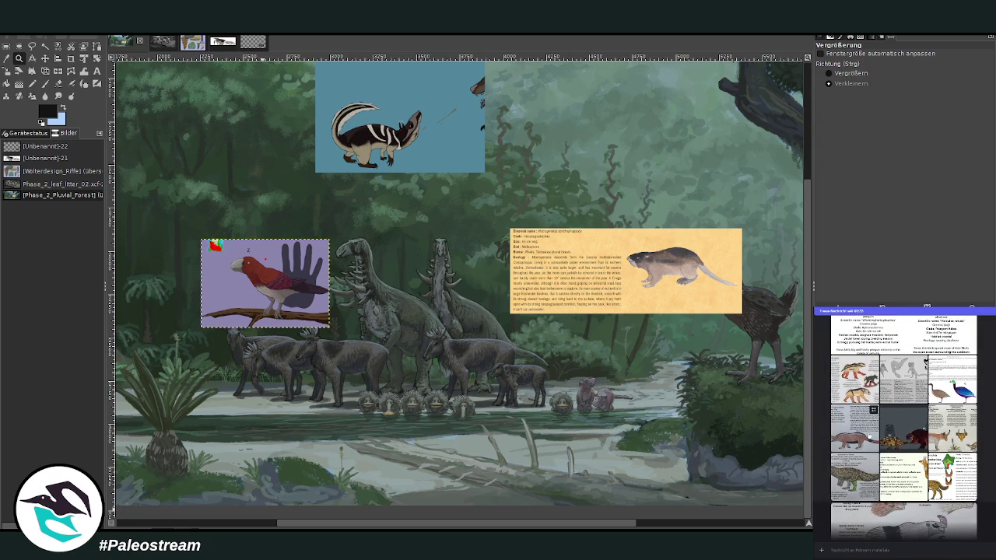
click(852, 432)
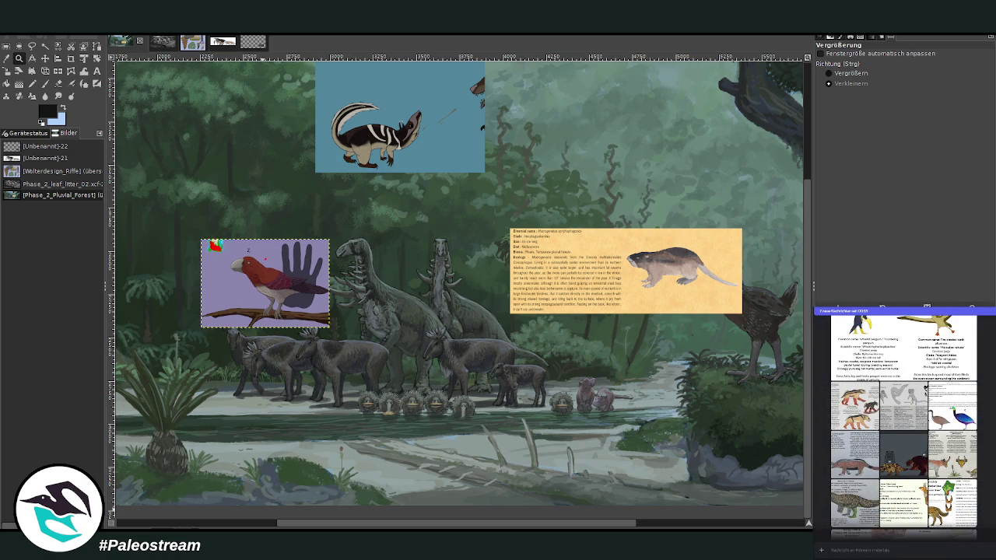
click(848, 457)
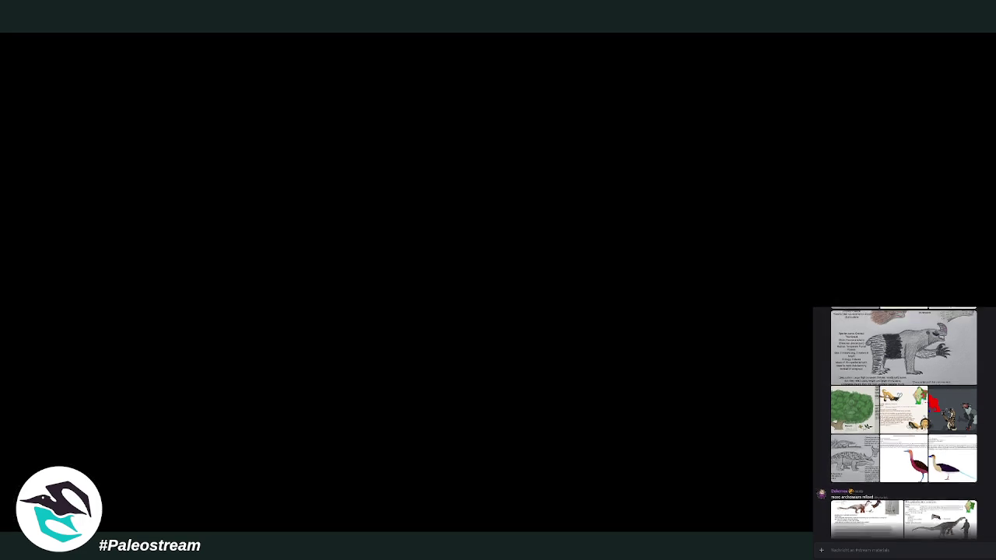
scroll(903, 428, up, 5)
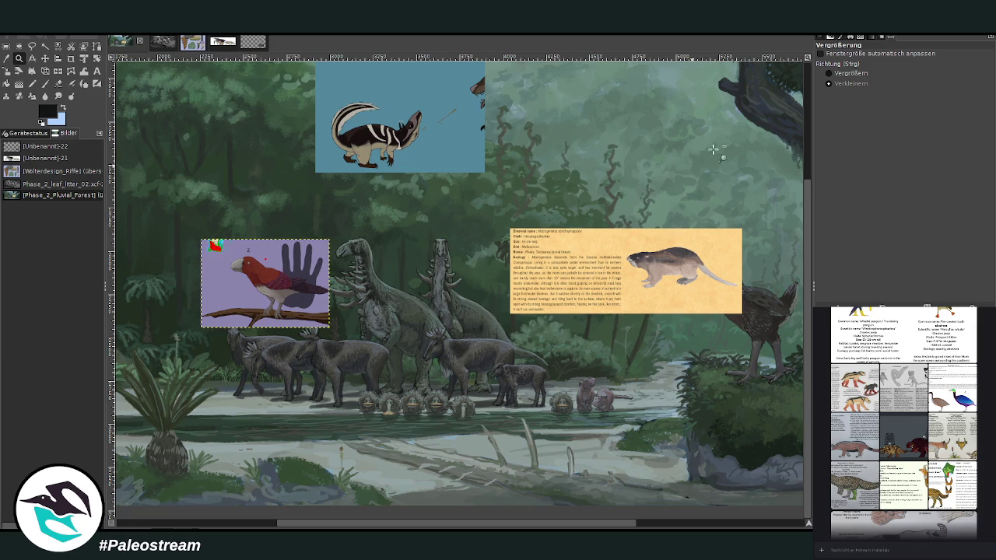
click(838, 74)
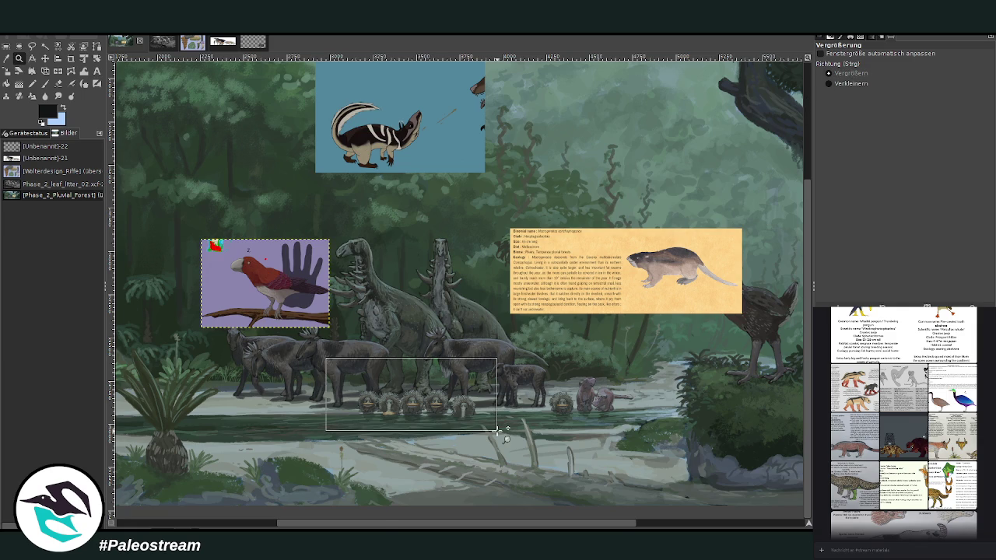
drag(314, 357, 503, 438)
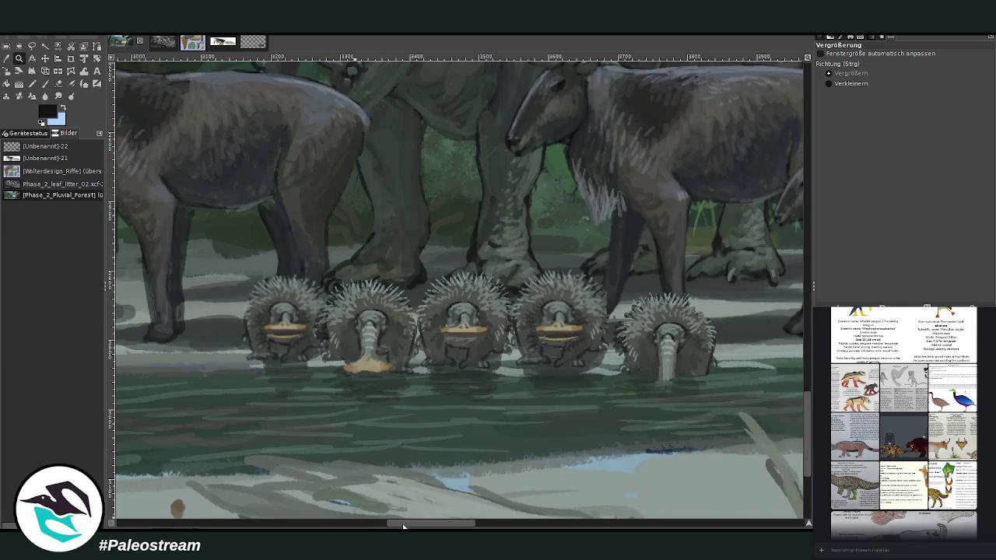
drag(404, 526, 413, 523)
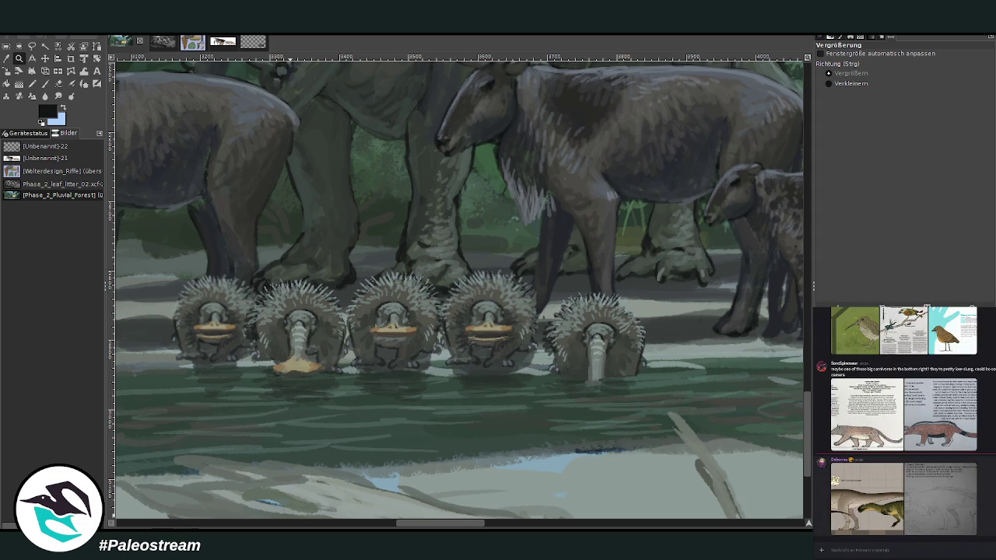
click(910, 495)
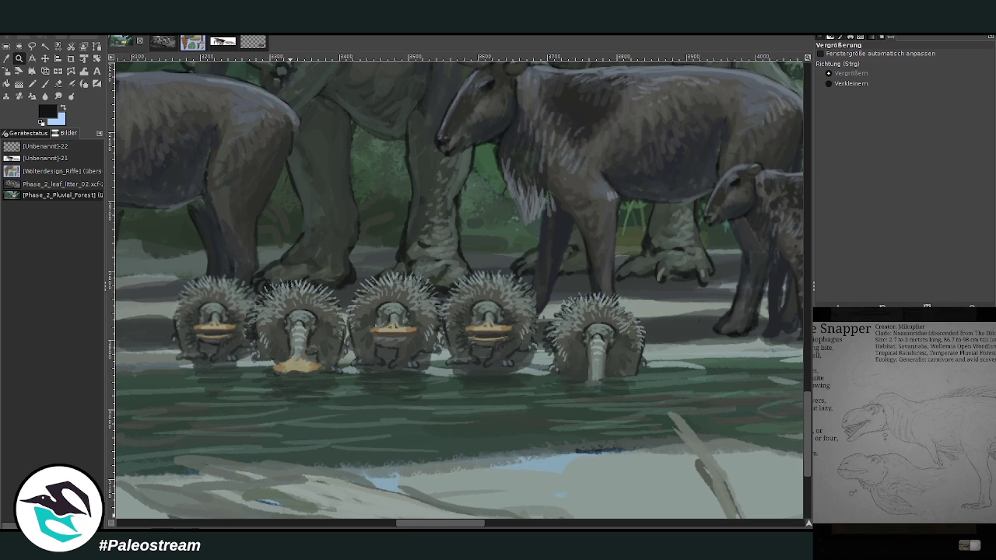
mouse_move(903, 499)
click(932, 518)
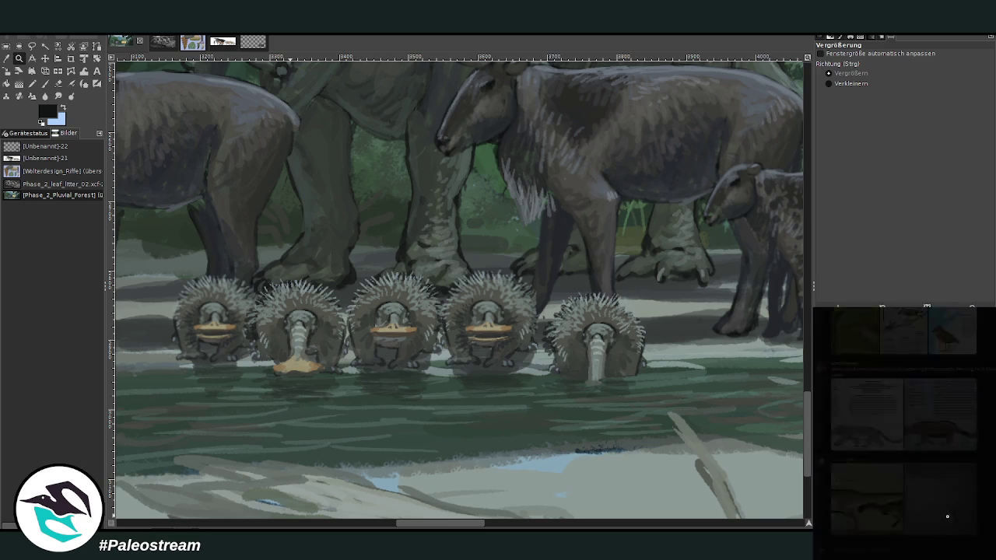
click(954, 512)
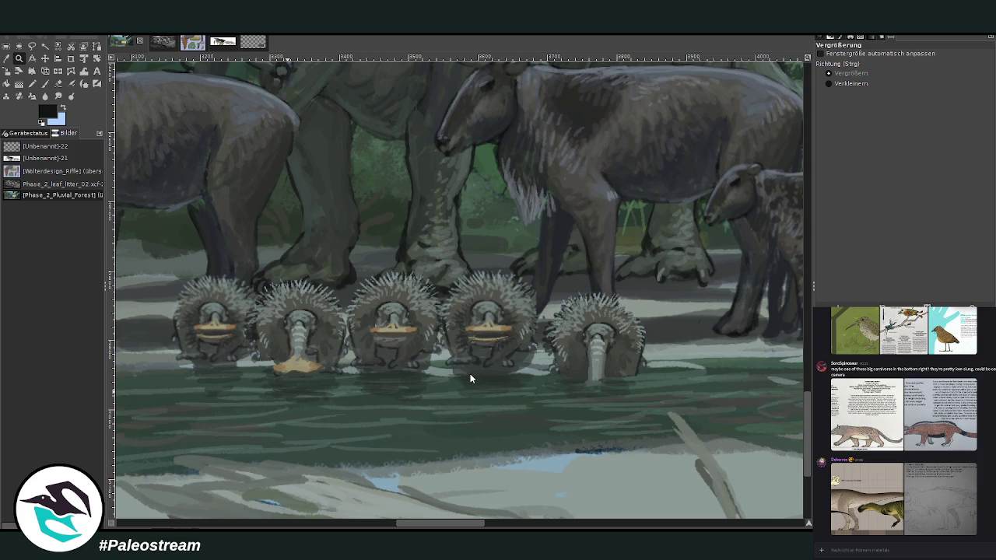
key(ctrl+shift+v)
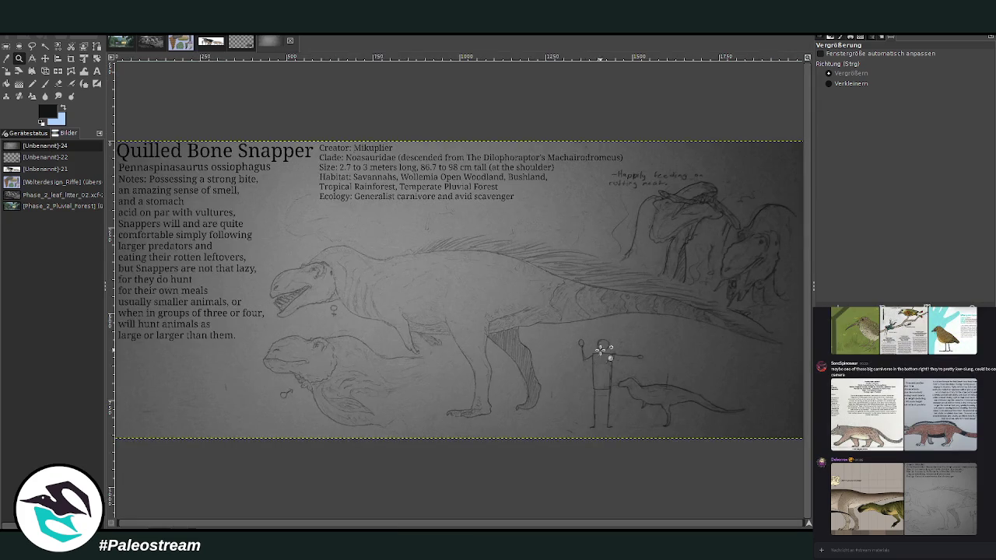
Zoom in on the stick figure and dinosaur, then back out to the whole sheet
drag(561, 322, 752, 446)
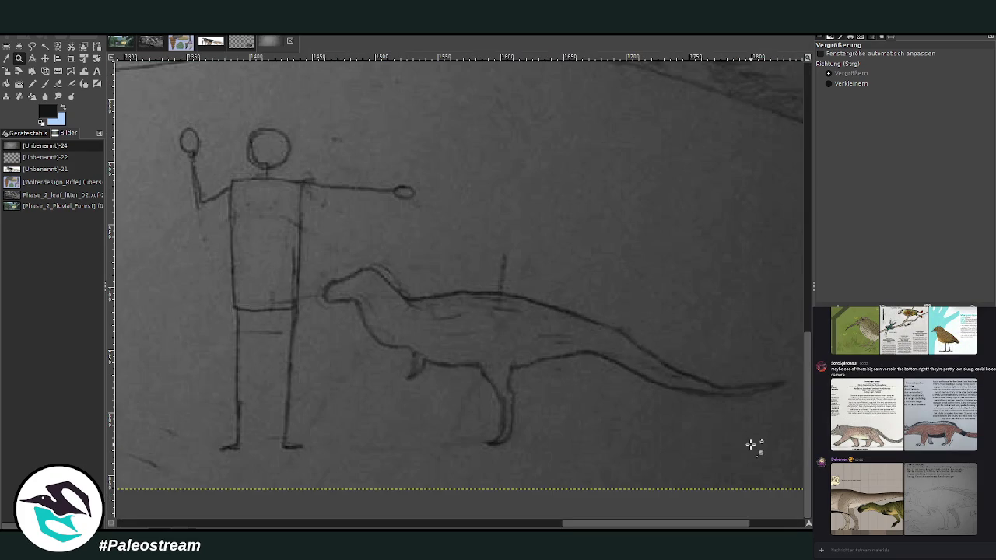
click(847, 83)
click(548, 309)
click(551, 311)
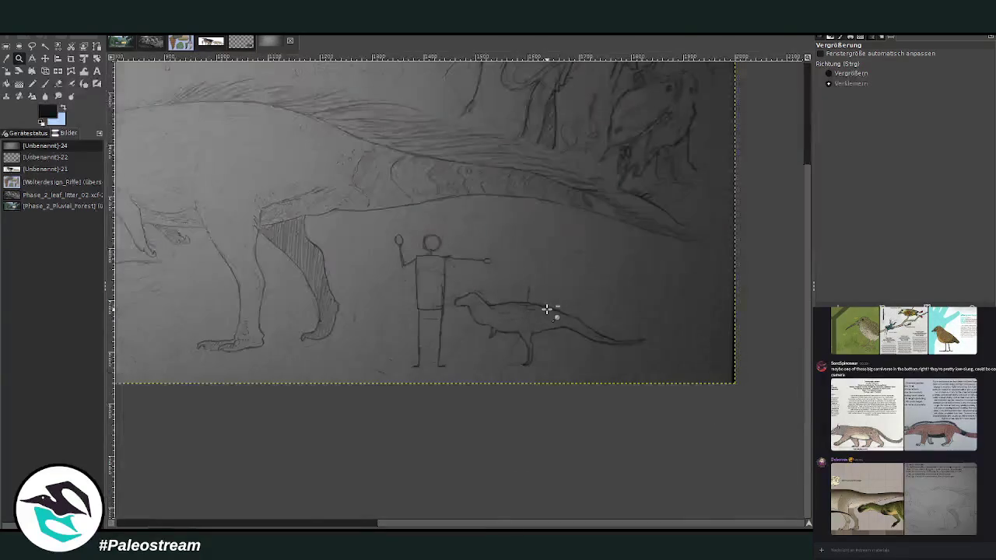
click(546, 311)
scroll(361, 523, left, 5)
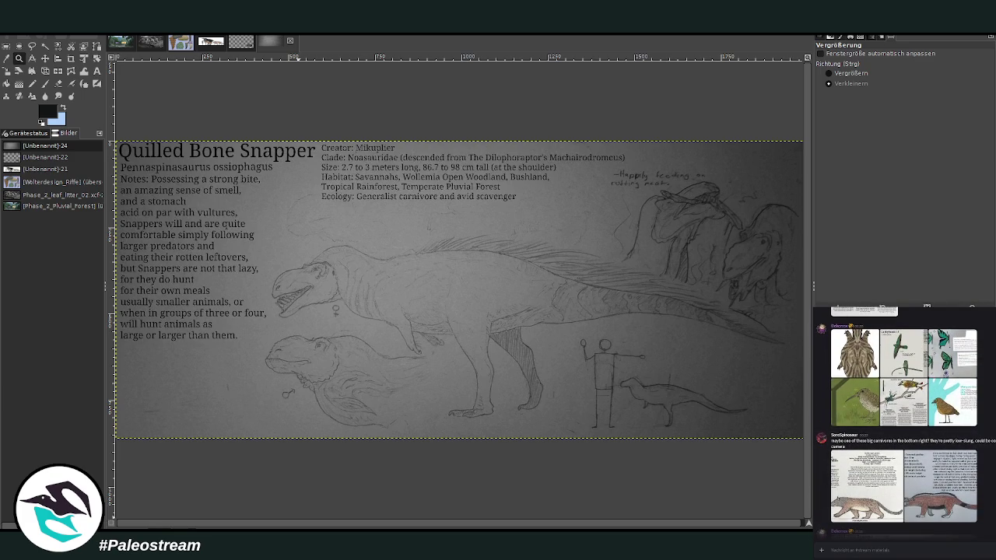
mouse_move(940, 486)
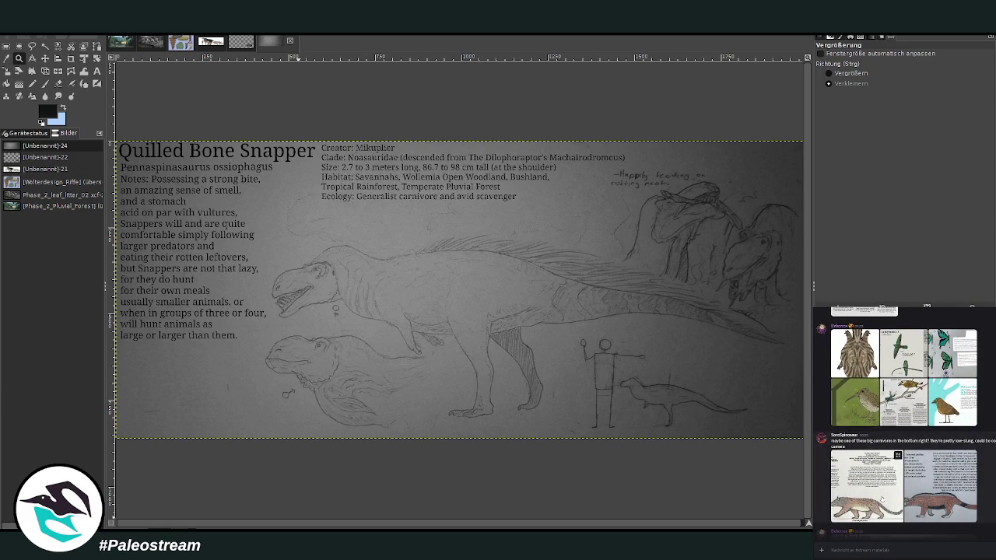
Preview another chat reference image before returning to the Phase_2_Pluvial_Forest painting
click(881, 499)
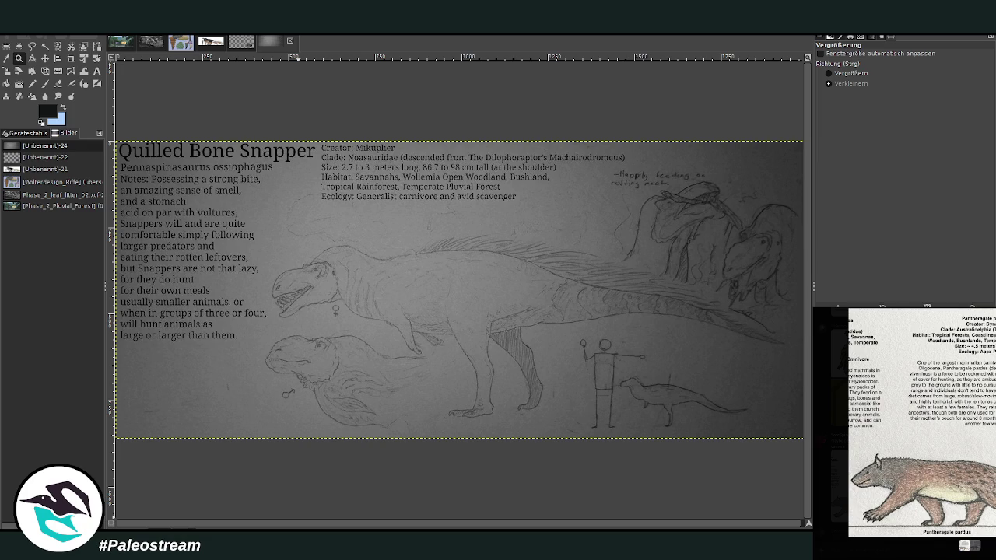
key(Escape)
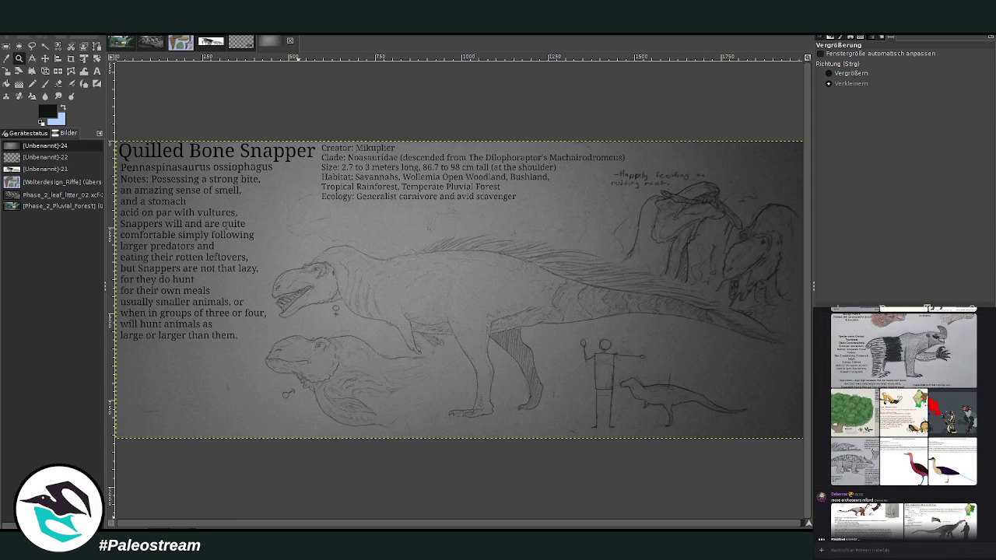
click(120, 41)
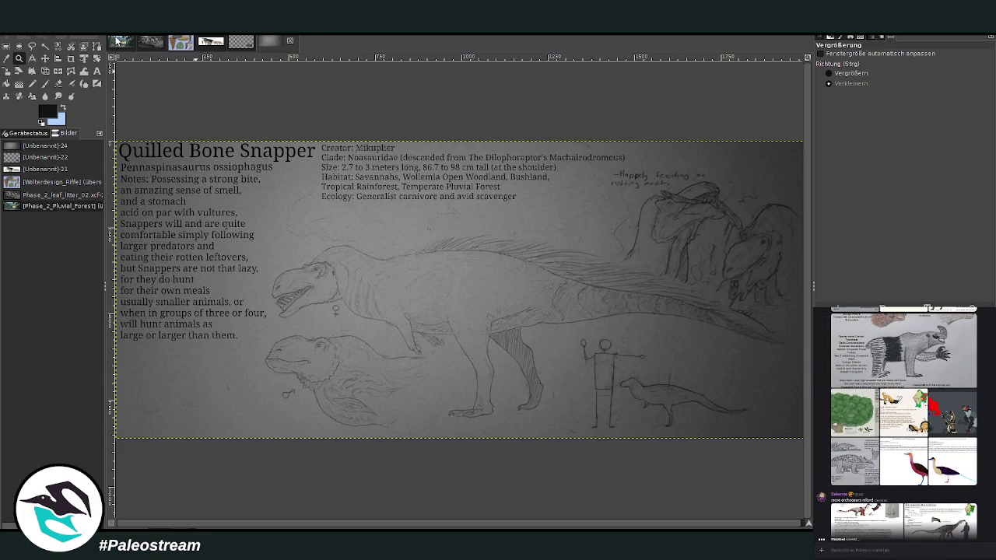
Scroll around the canvas to review the cropped bird beside the spiny giant and herd
scroll(312, 428, left, 5)
scroll(327, 467, left, 5)
scroll(332, 470, left, 3)
scroll(333, 470, up, 5)
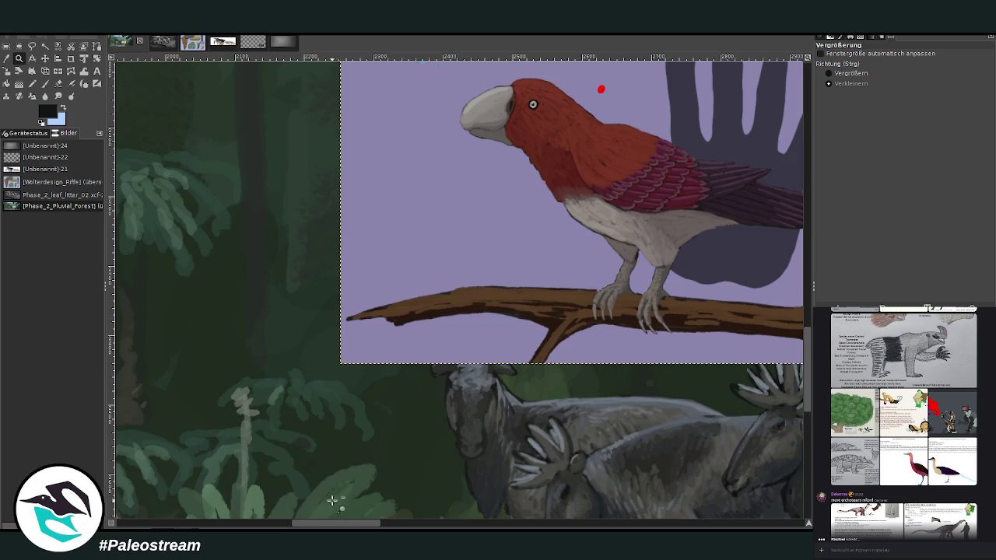
scroll(328, 527, right, 5)
scroll(328, 528, right, 2)
scroll(328, 527, right, 5)
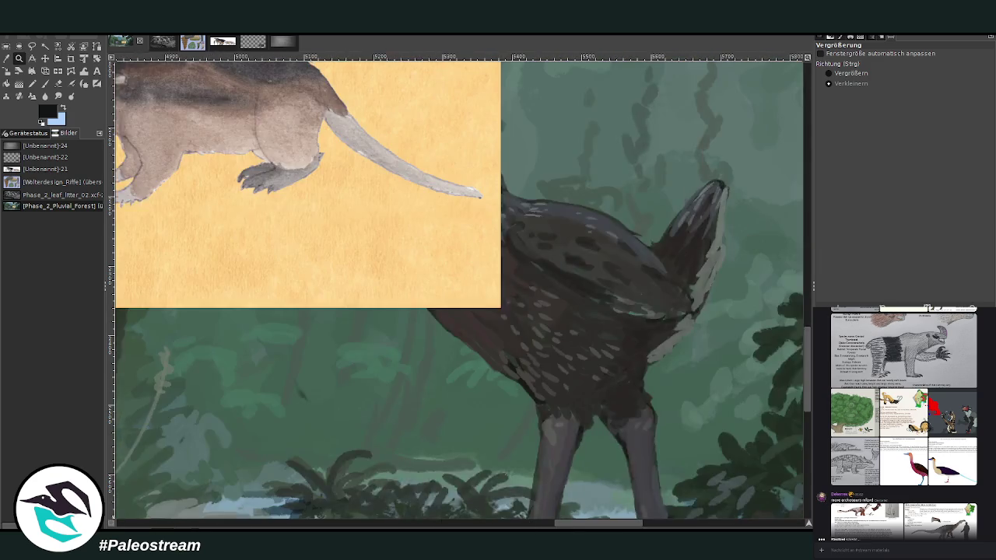
scroll(328, 528, right, 4)
scroll(327, 527, left, 4)
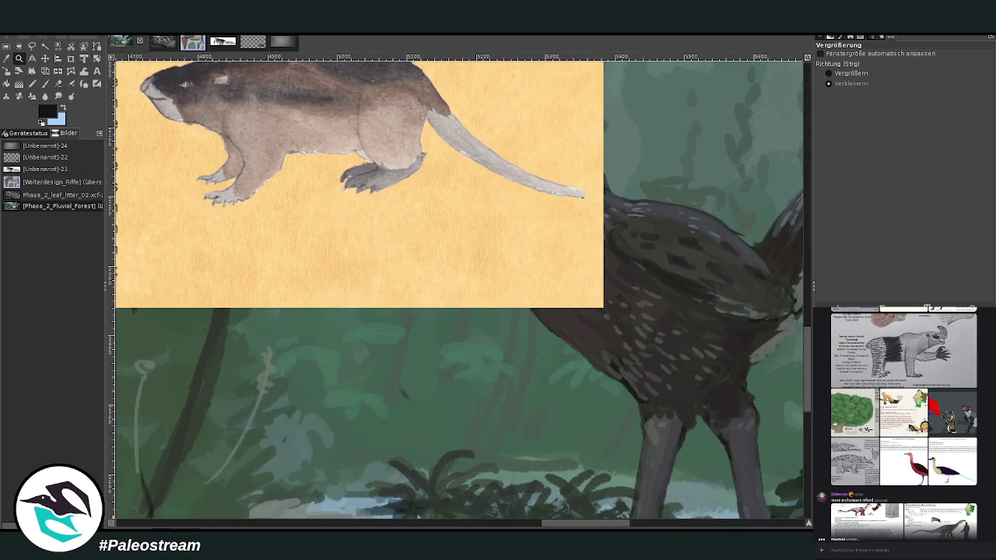
scroll(459, 290, left, 3)
scroll(459, 290, left, 1)
scroll(459, 290, left, 6)
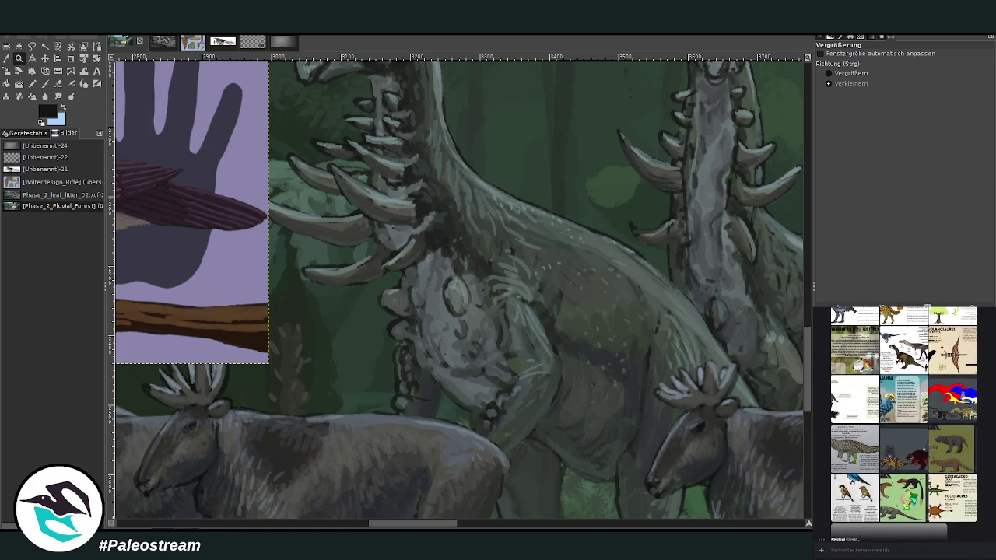
Browse the chat, previewing several reference images including the green one
click(962, 449)
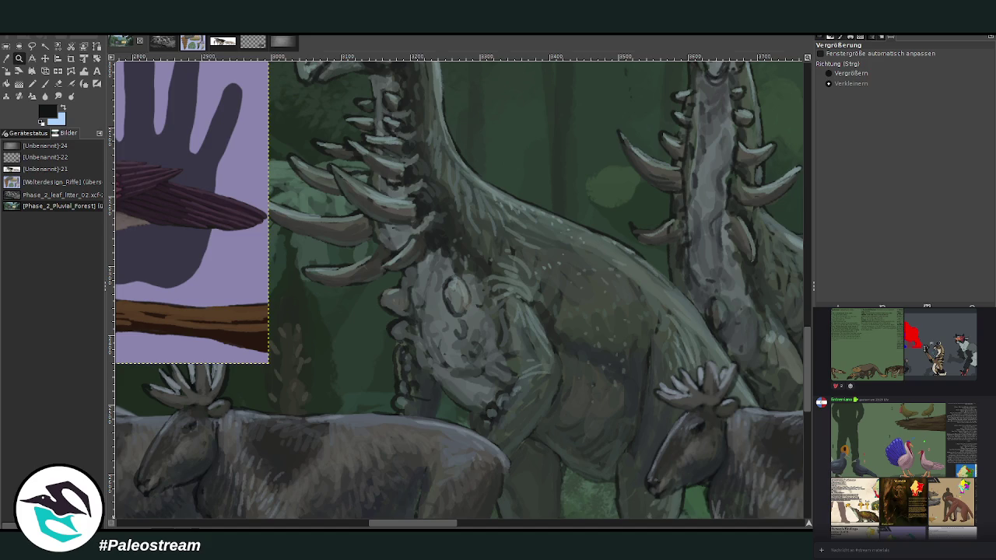
click(953, 498)
scroll(859, 475, up, 2)
scroll(859, 476, up, 2)
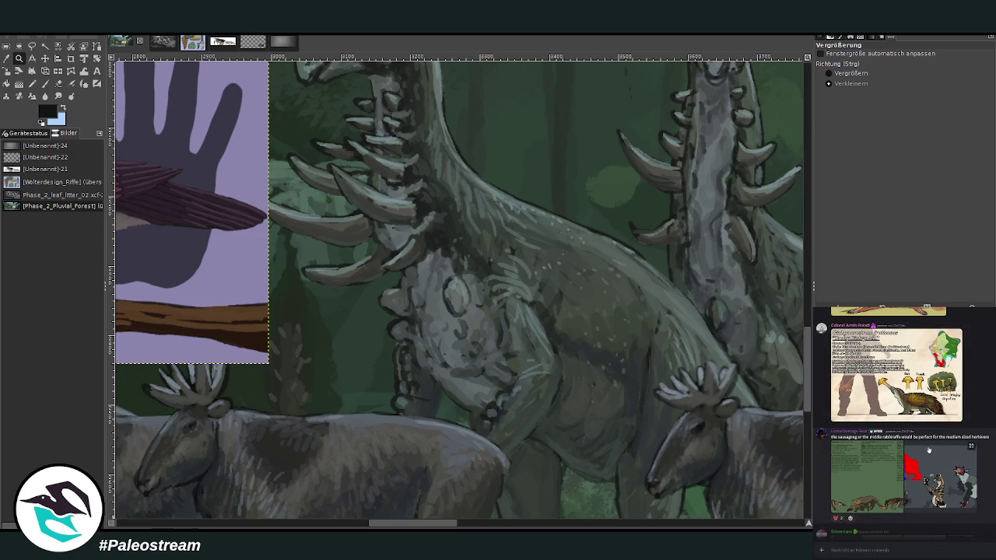
click(859, 475)
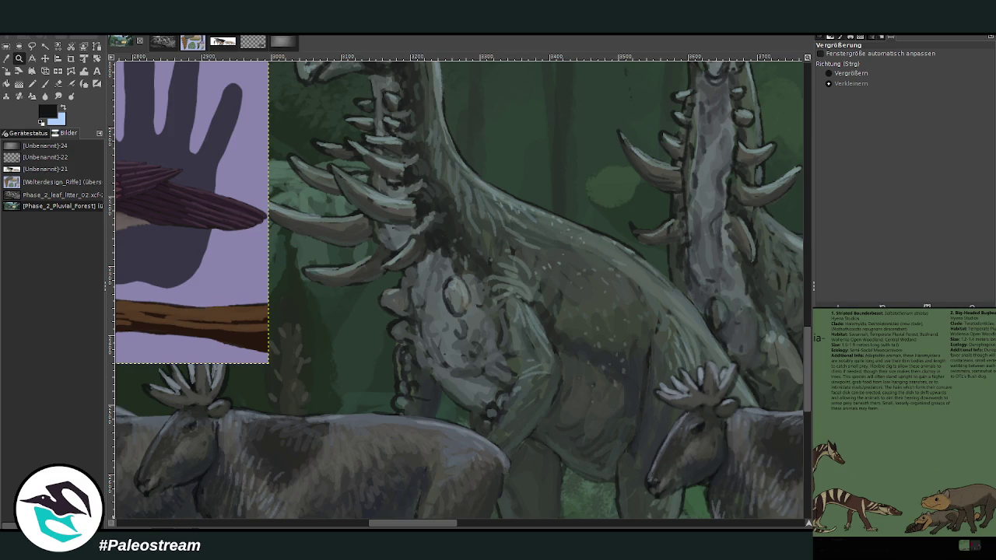
key(Escape)
scroll(903, 428, up, 2)
scroll(903, 428, up, 2)
scroll(903, 428, up, 2)
scroll(902, 420, up, 2)
scroll(949, 442, up, 2)
scroll(961, 443, up, 2)
scroll(973, 443, up, 2)
scroll(992, 446, up, 2)
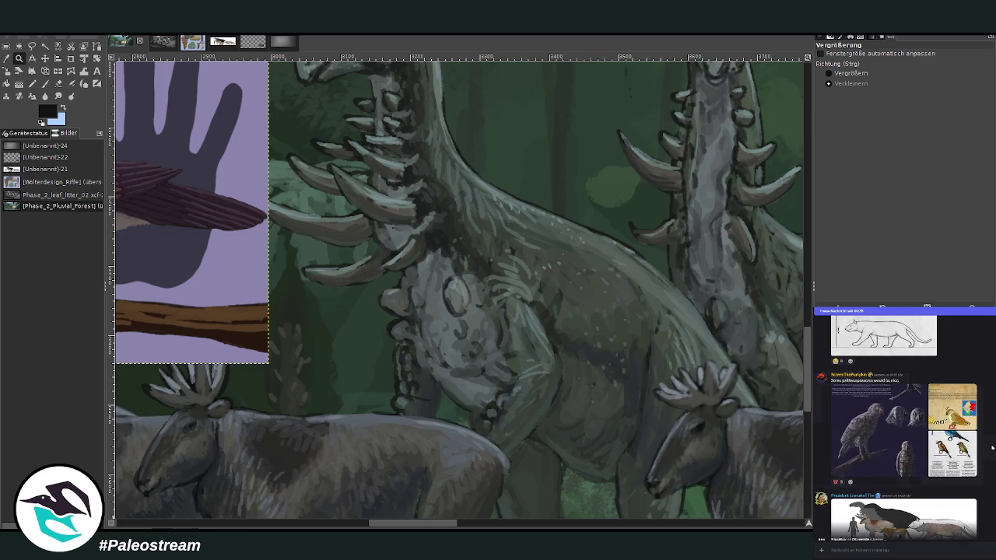
scroll(993, 446, up, 2)
scroll(992, 446, down, 4)
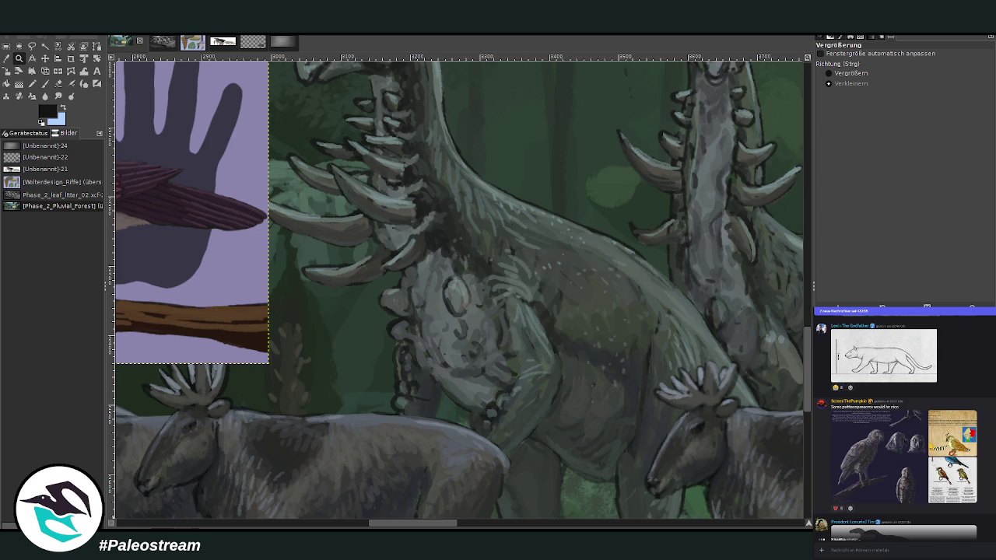
Copy the owl-like Nightfalcons bird artwork from the chat
click(934, 447)
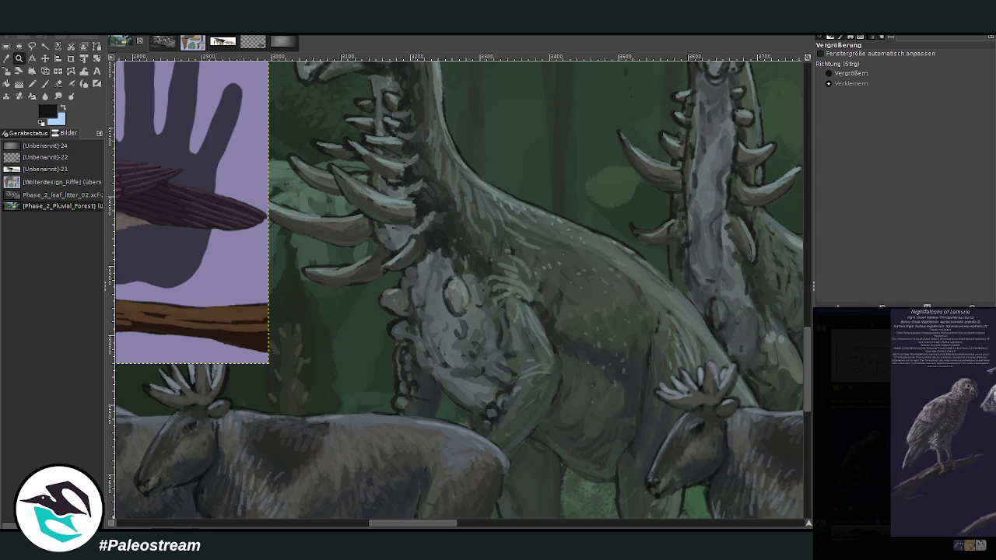
key(Escape)
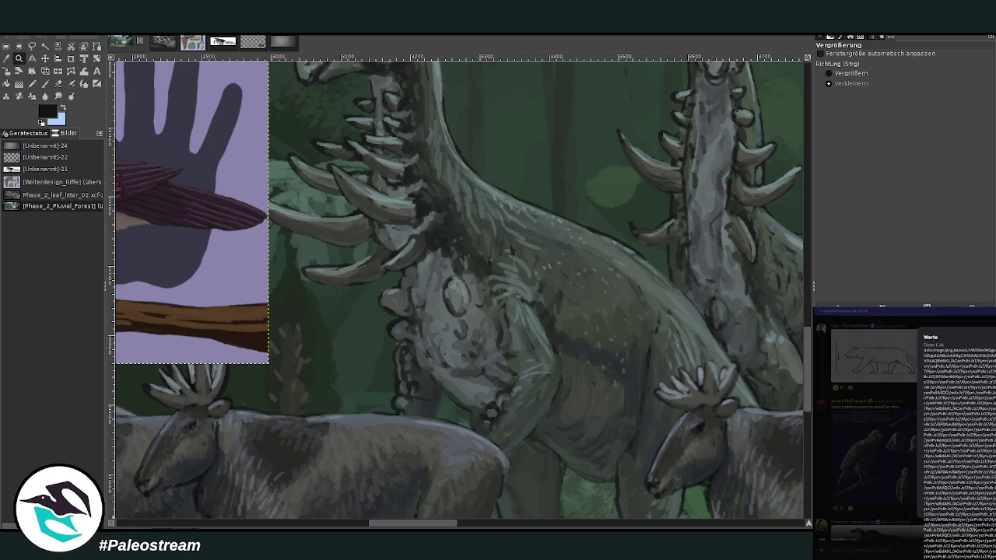
click(864, 455)
right_click(968, 410)
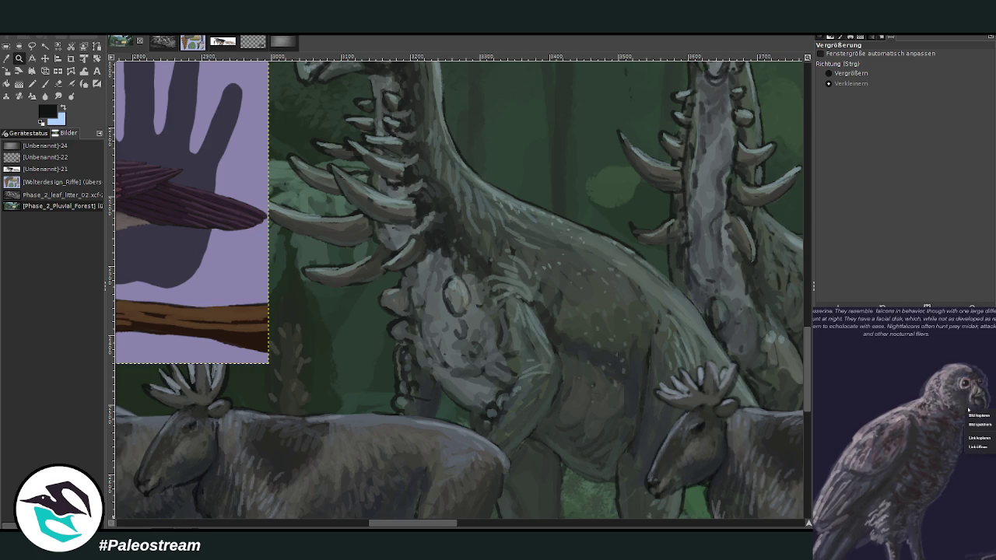
click(978, 449)
key(Escape)
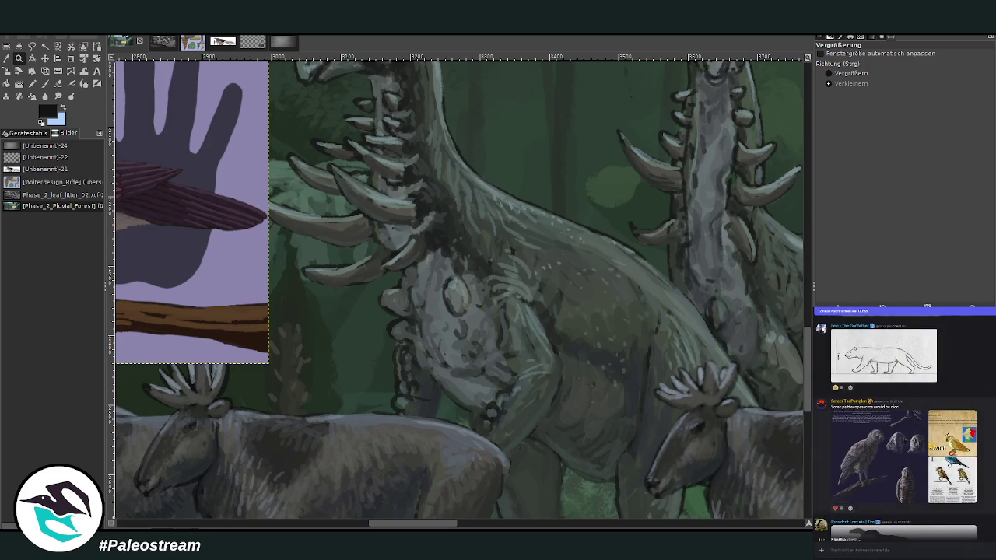
scroll(963, 504, down, 5)
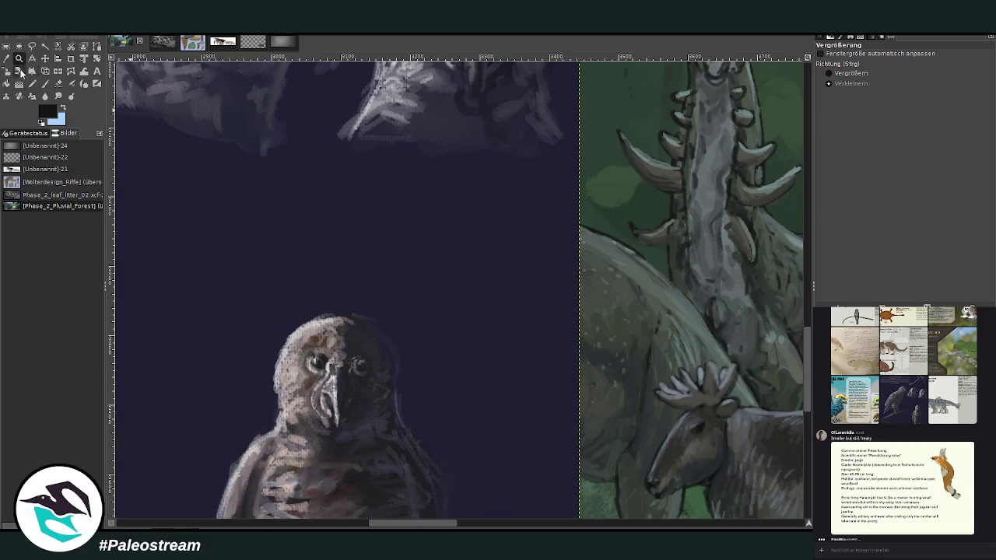
click(515, 246)
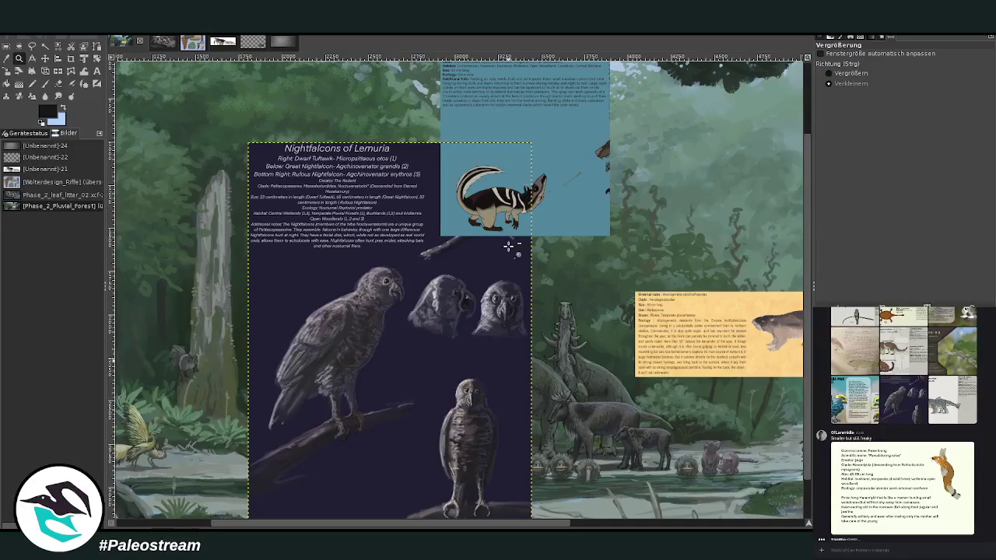
click(6, 70)
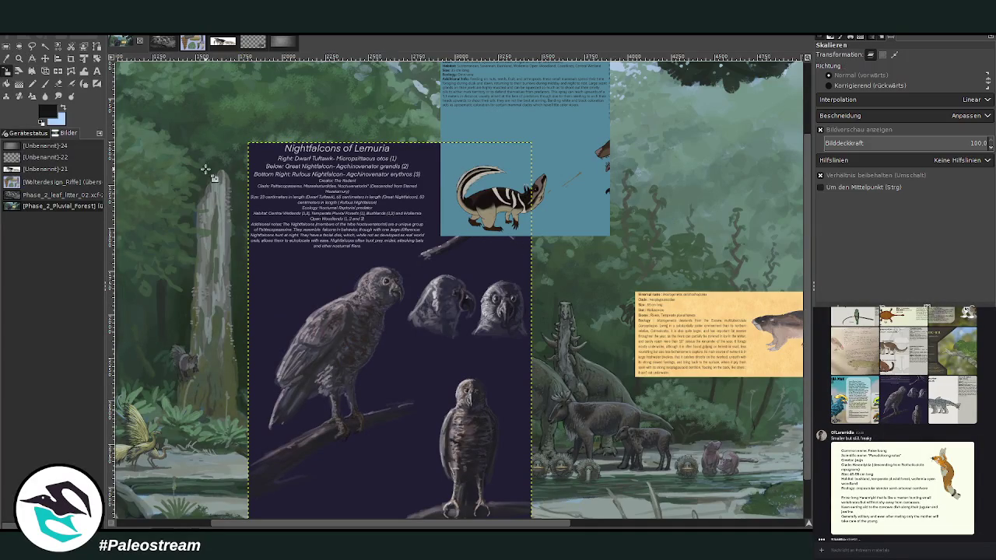
click(223, 166)
drag(531, 519, 439, 422)
drag(342, 283, 304, 226)
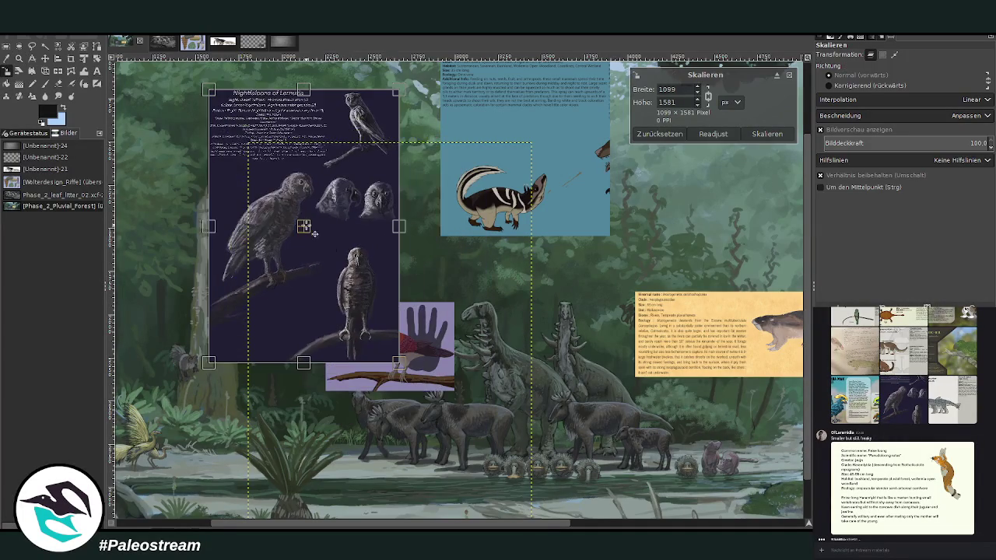
mouse_move(283, 192)
mouse_down()
mouse_move(312, 227)
mouse_move(273, 222)
mouse_move(280, 195)
mouse_move(317, 196)
mouse_up()
click(768, 134)
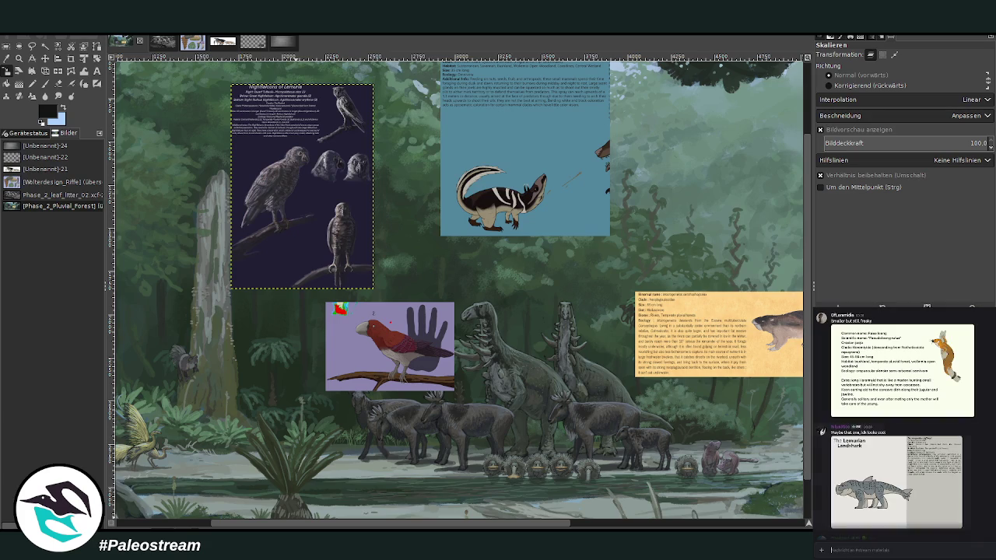
scroll(897, 455, up, 5)
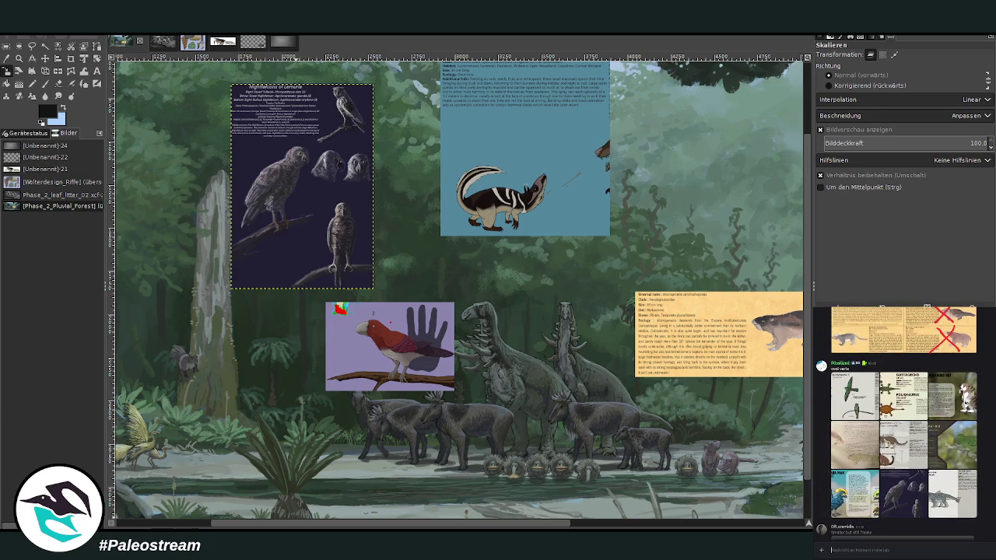
Preview the Hyaenodon and red-cross images in the chat, then close them
click(898, 454)
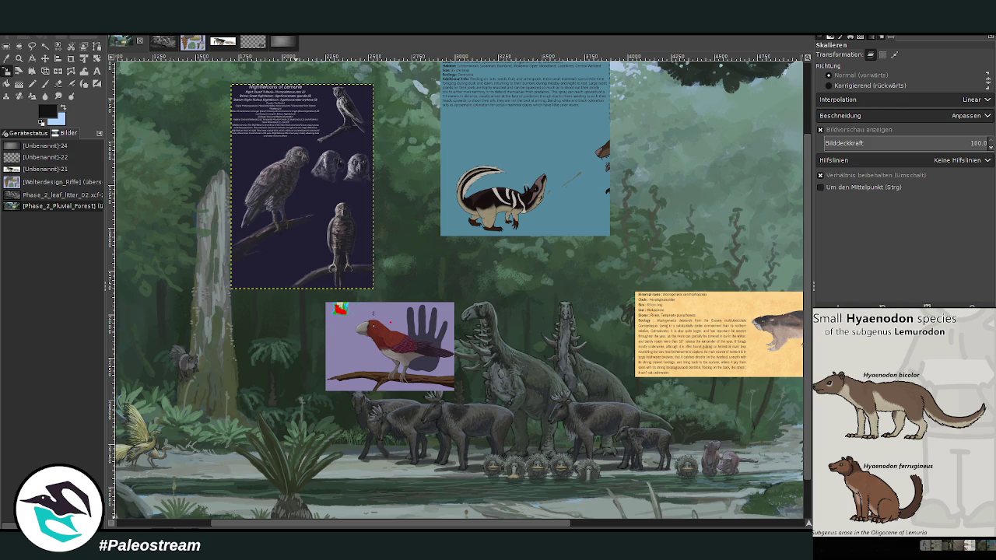
key(Escape)
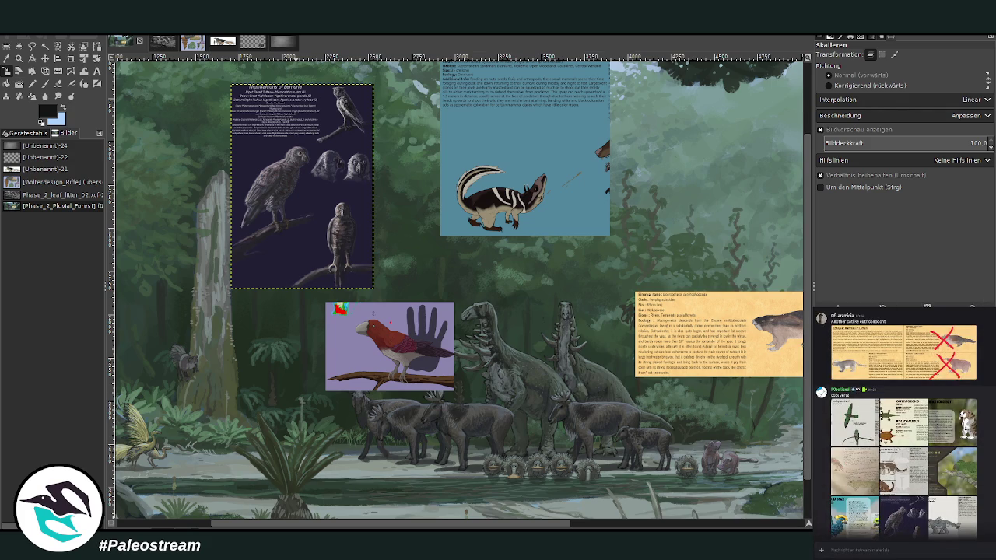
scroll(903, 424, up, 1)
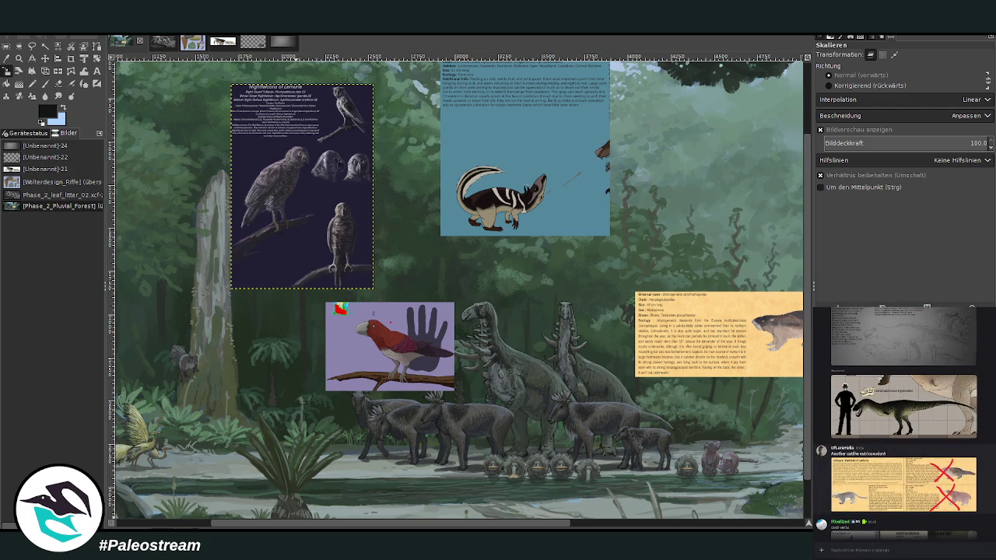
click(860, 492)
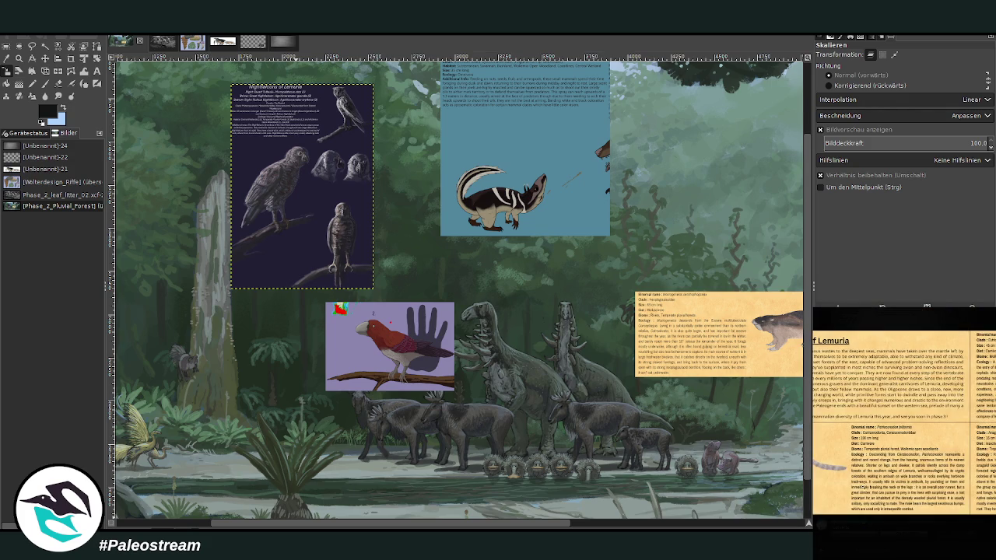
click(983, 540)
scroll(903, 424, up, 3)
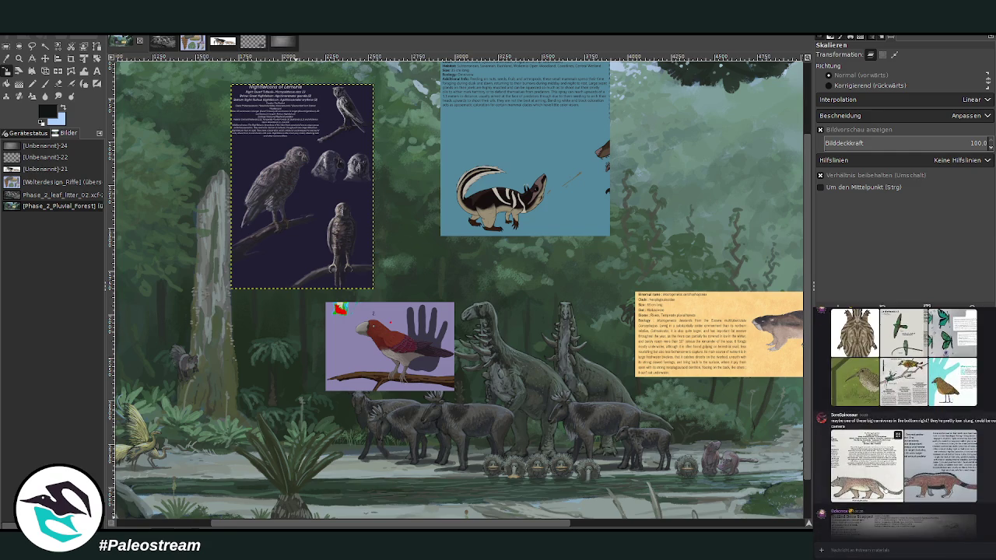
Copy the Pantheragale pardus reference image from the chat (Bild kopieren)
click(940, 467)
right_click(928, 489)
click(938, 495)
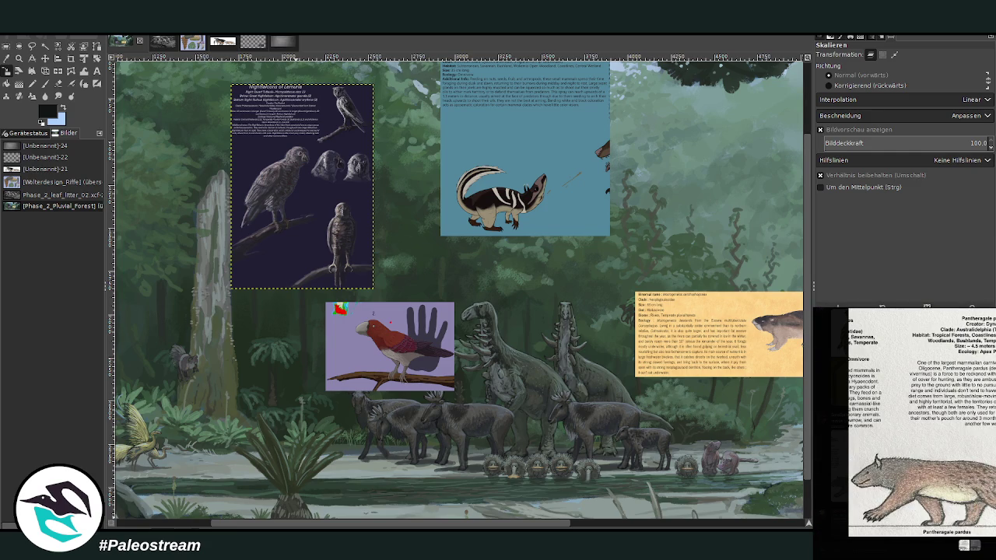
key(Escape)
Scroll back through the chat, then paste the Pantheragale pardus sheet into the forest painting
scroll(902, 424, up, 3)
scroll(902, 425, up, 3)
scroll(903, 424, up, 3)
scroll(903, 424, up, 3)
scroll(903, 424, up, 3)
scroll(903, 424, up, 3)
scroll(902, 424, up, 3)
scroll(903, 424, up, 3)
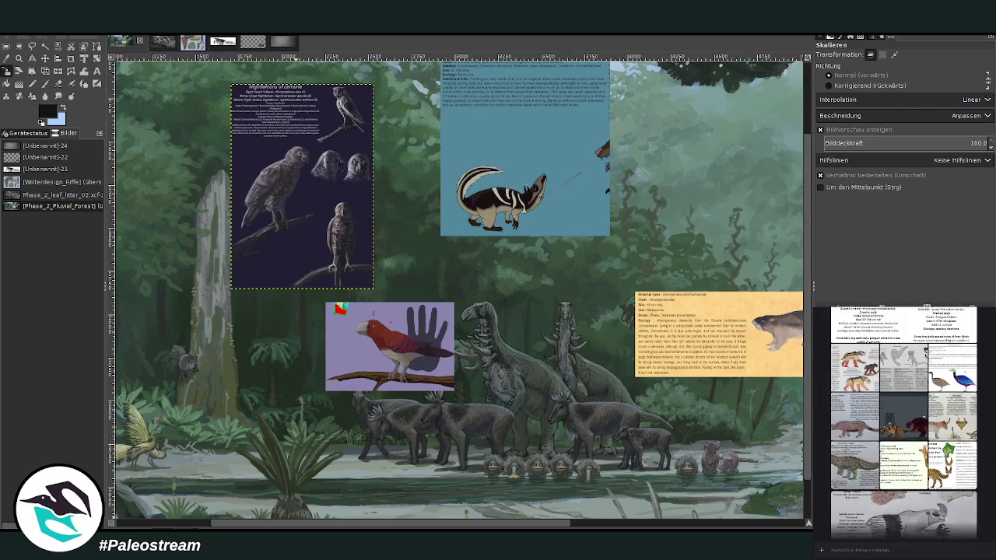
scroll(902, 424, up, 3)
scroll(903, 424, up, 3)
scroll(903, 424, up, 3)
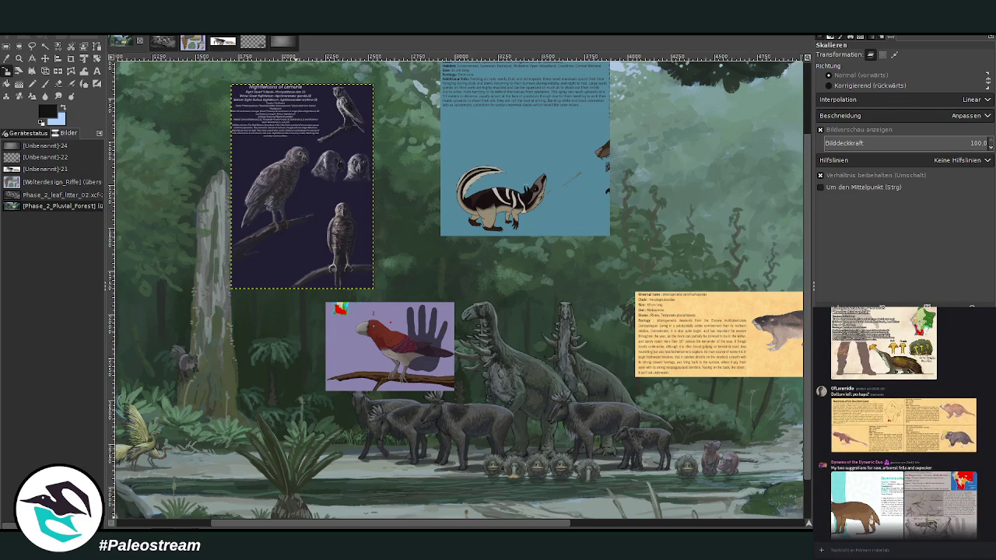
scroll(903, 424, up, 3)
scroll(903, 424, up, 3)
scroll(903, 424, up, 3)
scroll(903, 424, up, 3)
scroll(903, 424, up, 3)
scroll(903, 424, up, 3)
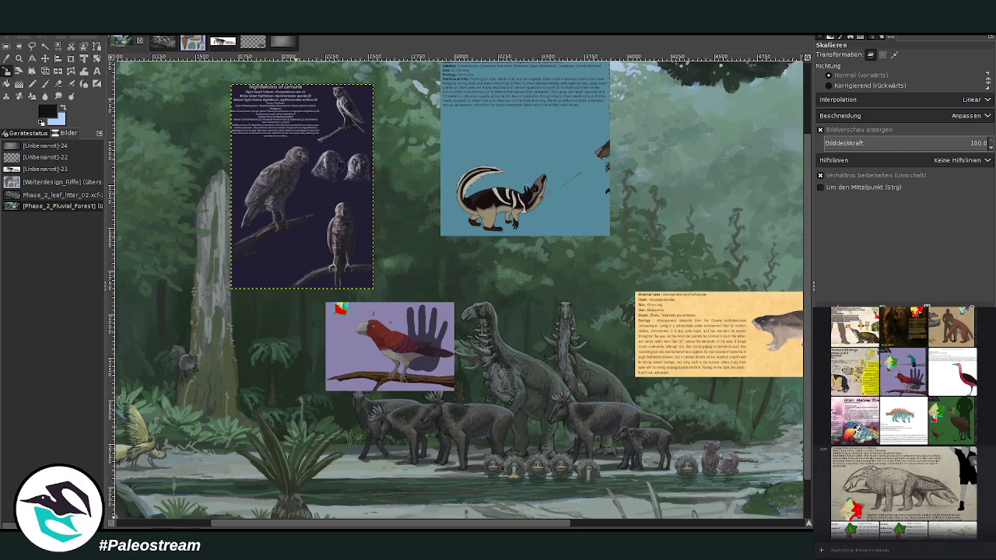
scroll(903, 424, up, 3)
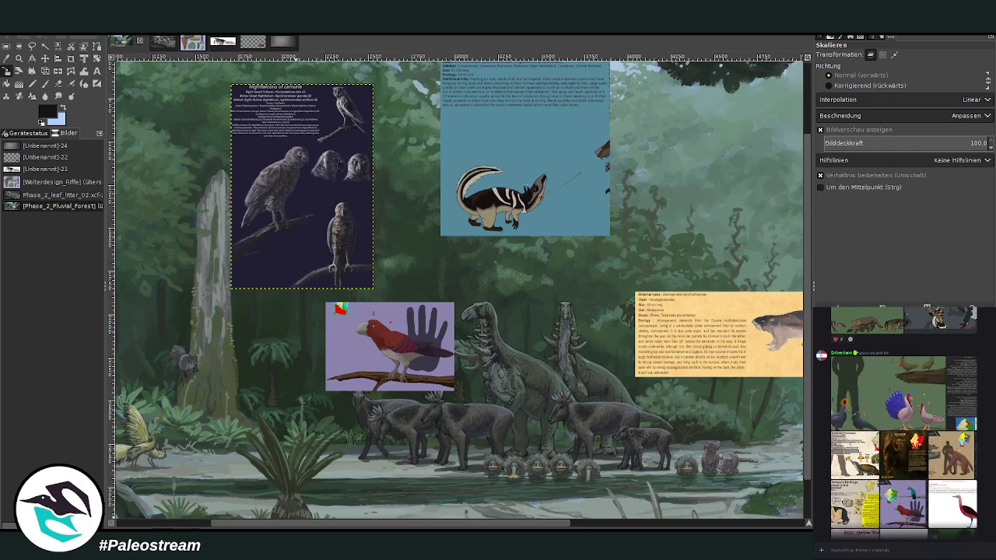
scroll(903, 424, up, 3)
scroll(903, 424, up, 3)
scroll(902, 424, up, 3)
scroll(903, 424, up, 3)
scroll(902, 424, up, 3)
scroll(903, 425, up, 3)
scroll(902, 424, up, 2)
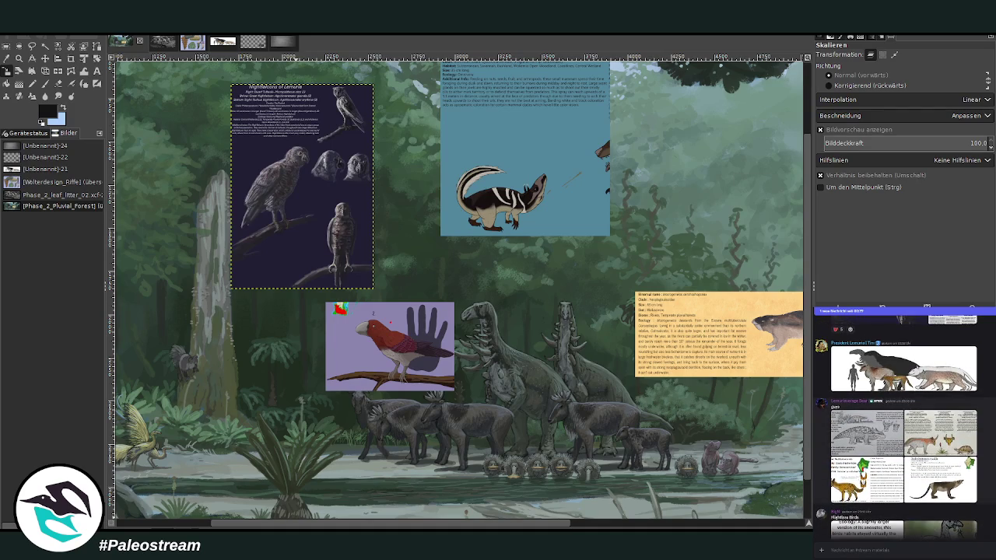
scroll(903, 424, up, 1)
scroll(903, 424, up, 1)
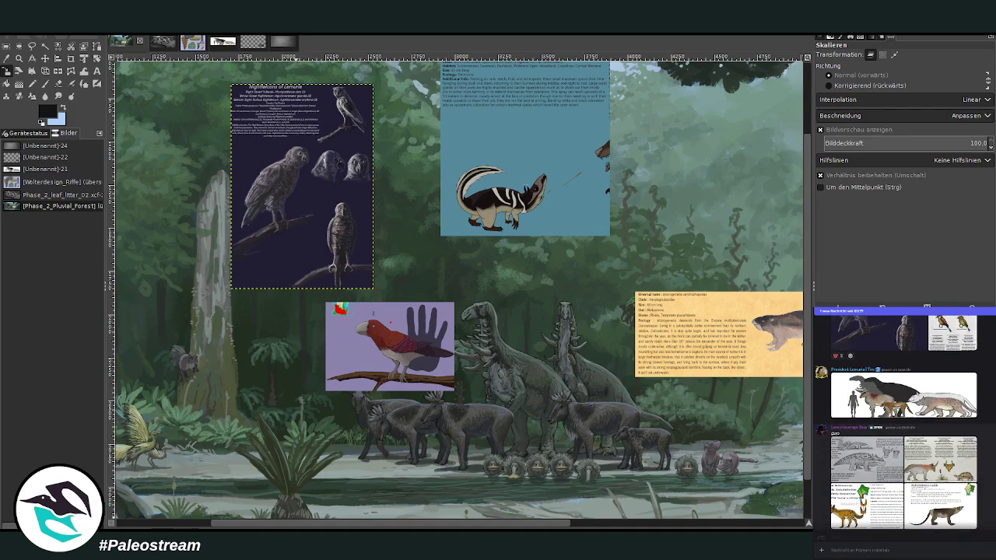
scroll(902, 424, up, 1)
scroll(903, 424, up, 4)
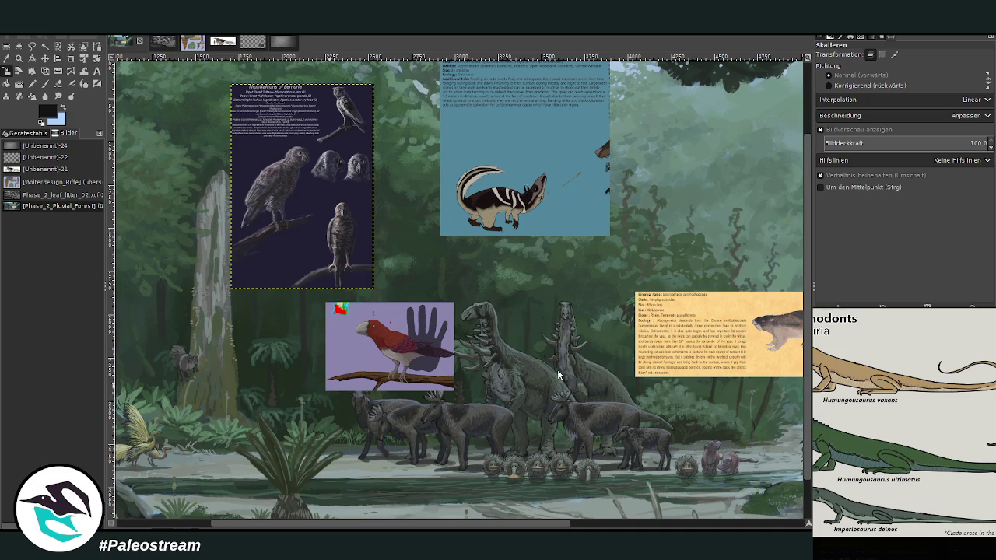
key(ctrl+v)
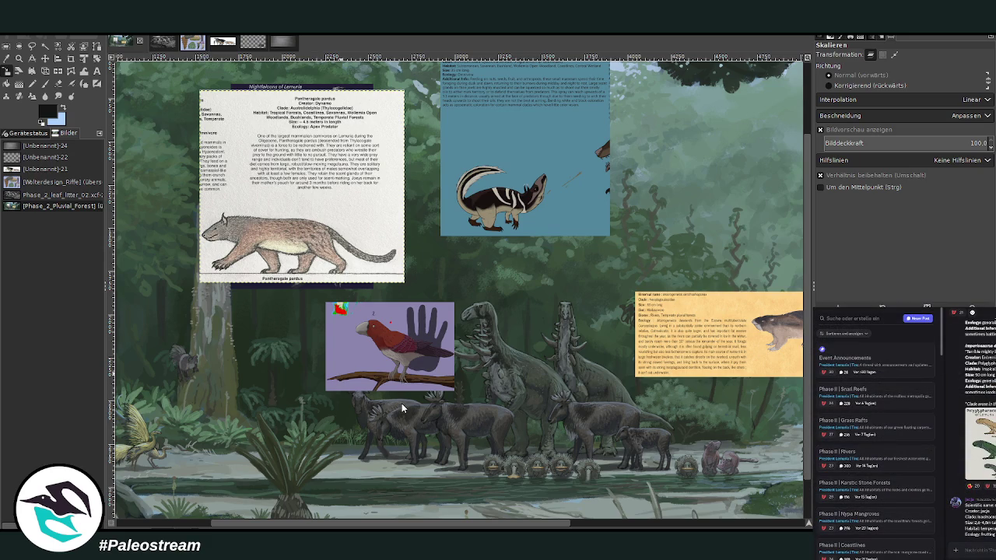
Paste the lizard species sheet and scale it down to fit the canvas
key(ctrl+v)
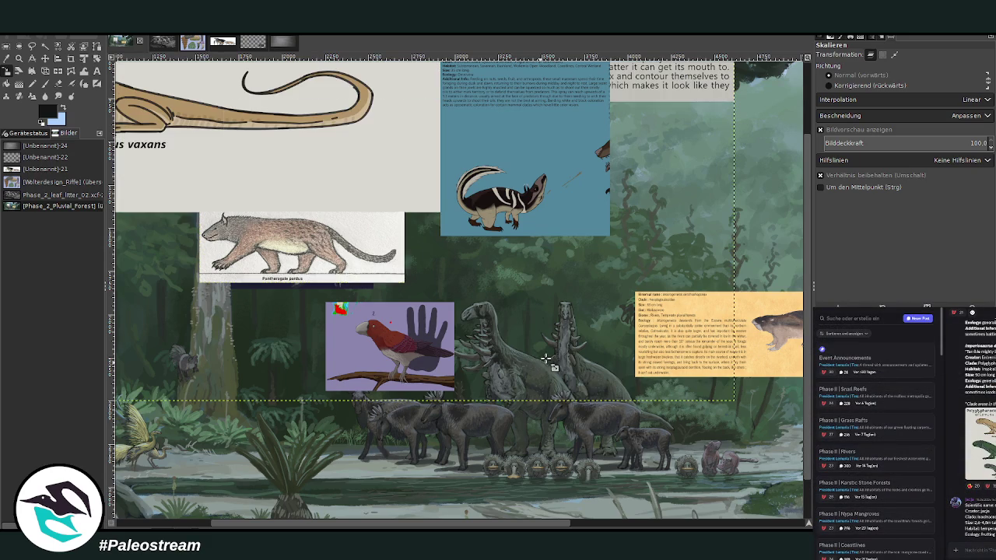
key(shift+s)
mouse_move(233, 162)
mouse_down()
mouse_move(533, 292)
mouse_move(425, 262)
mouse_up()
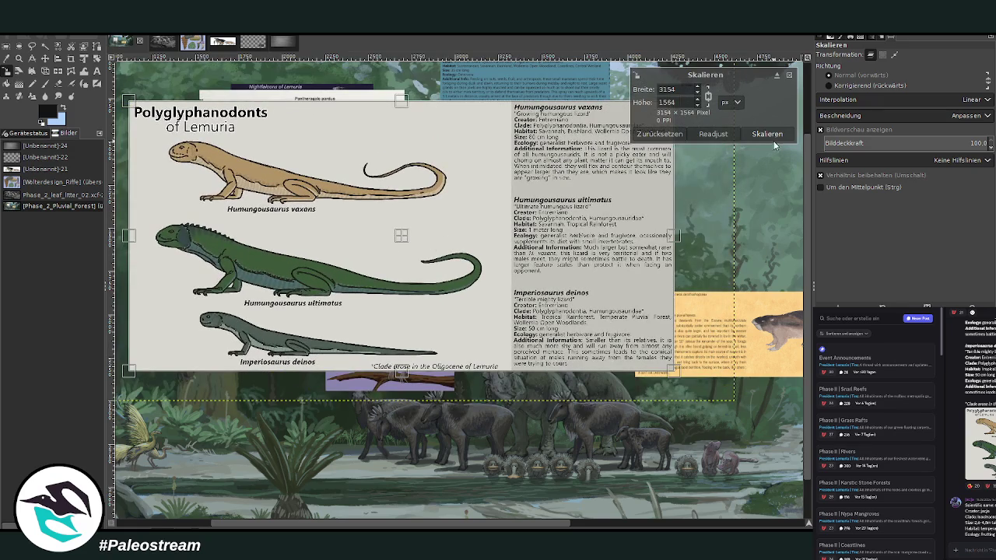
click(767, 134)
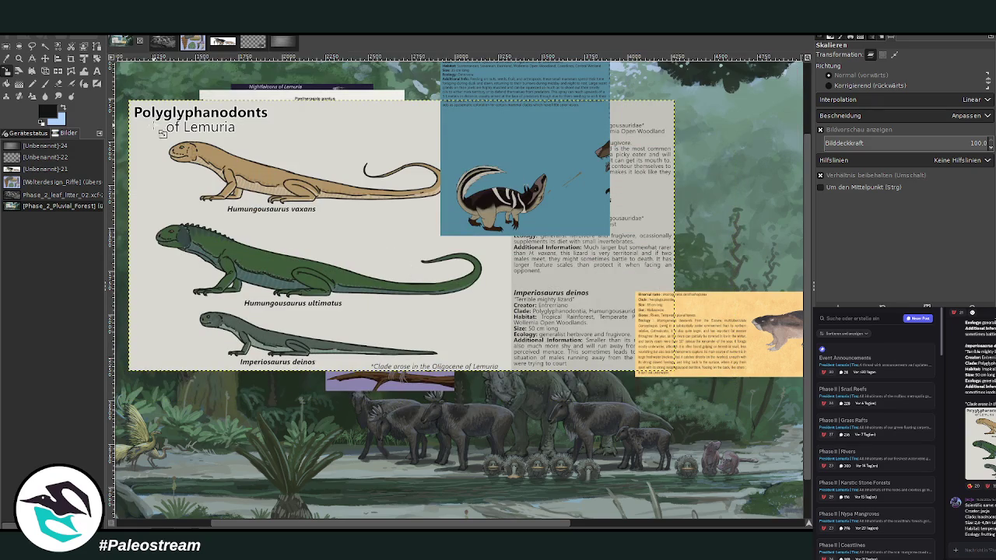
Crop the lizard sheet down to its lower strip
click(71, 58)
mouse_move(182, 271)
mouse_down()
mouse_move(656, 412)
mouse_move(674, 373)
mouse_up()
drag(350, 285, 354, 299)
click(360, 336)
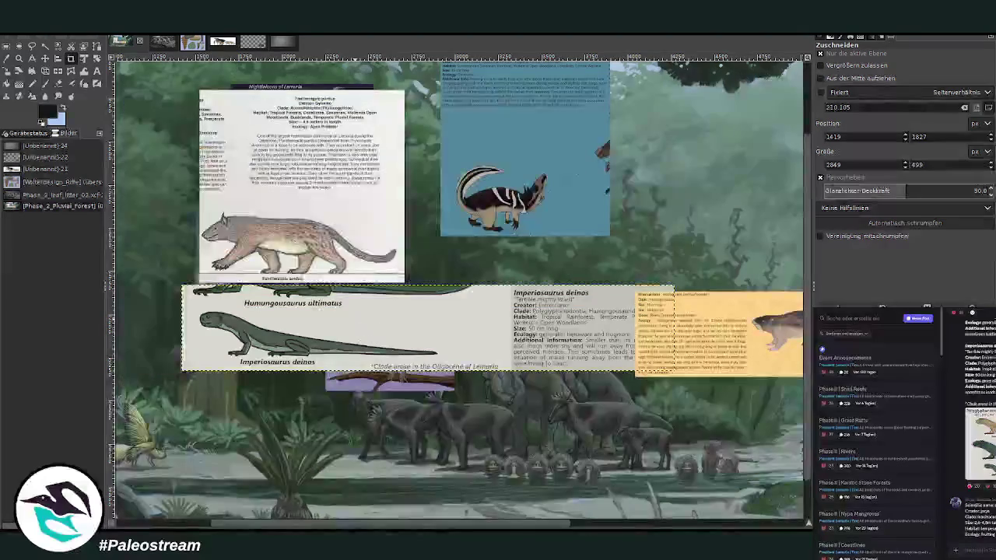
Move the lizard strip up and right, then undo the last two changes
click(43, 60)
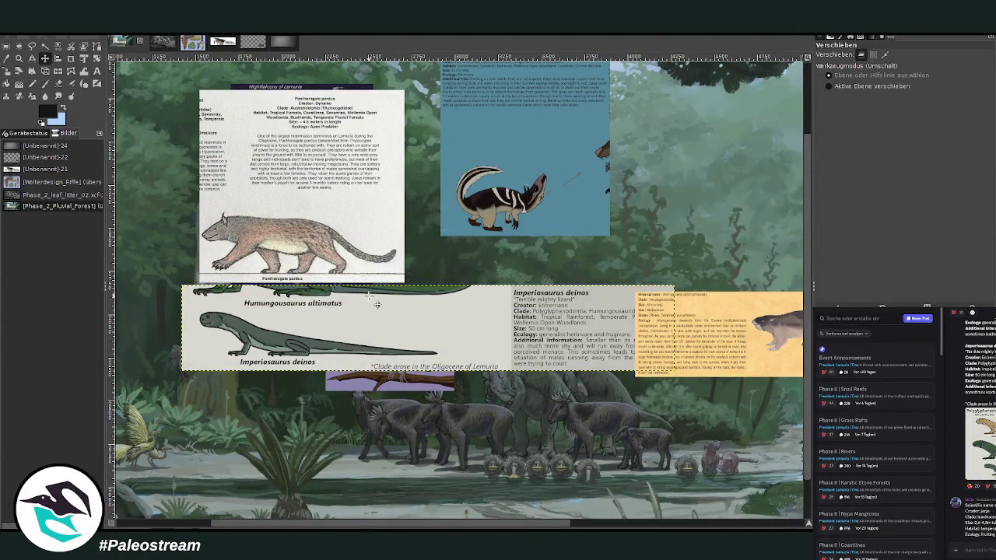
drag(326, 334, 463, 223)
key(ctrl+z)
key(ctrl+z)
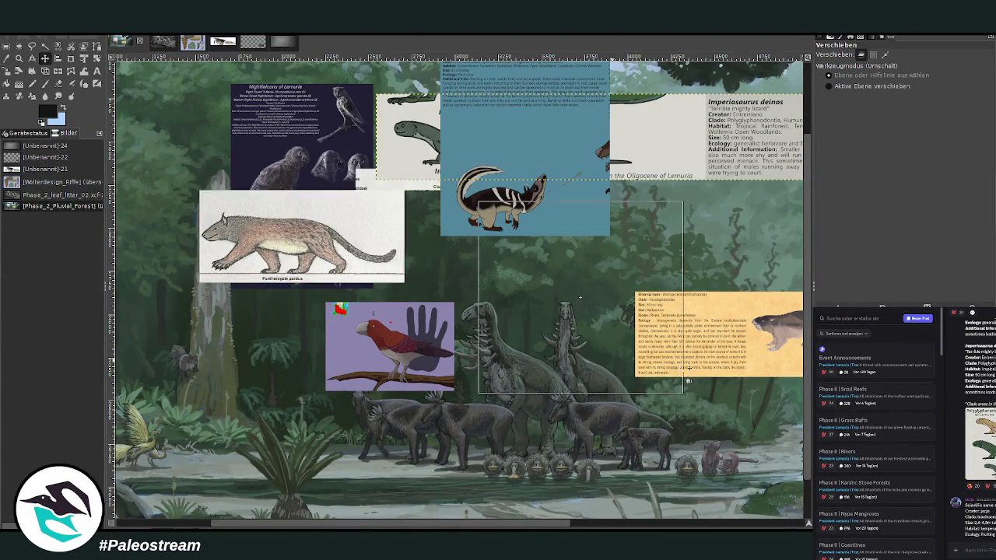
key(ctrl+z)
Place the Pantheragale sheet over the dark right-hand forest and zoom in there
click(620, 527)
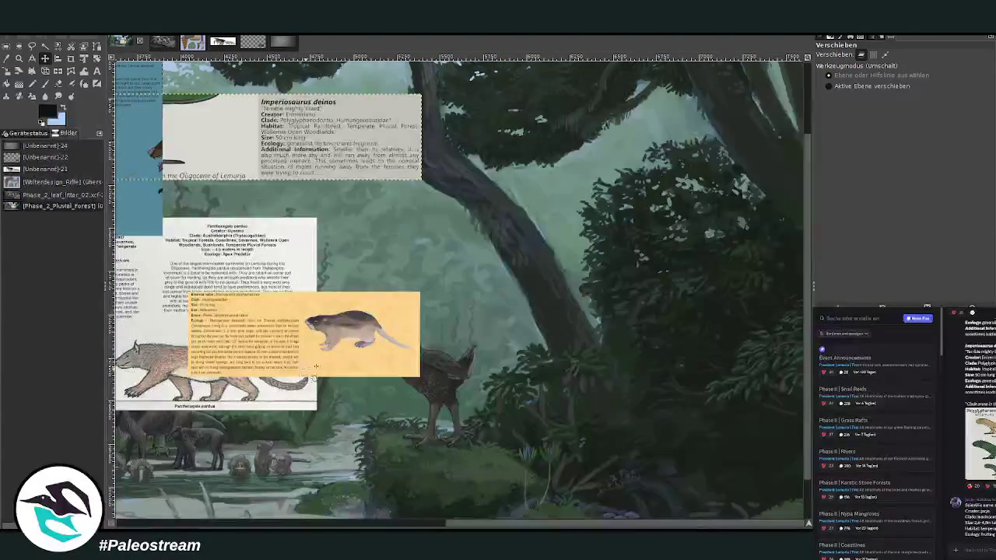
mouse_move(303, 391)
mouse_down()
mouse_move(677, 350)
mouse_move(713, 336)
mouse_up()
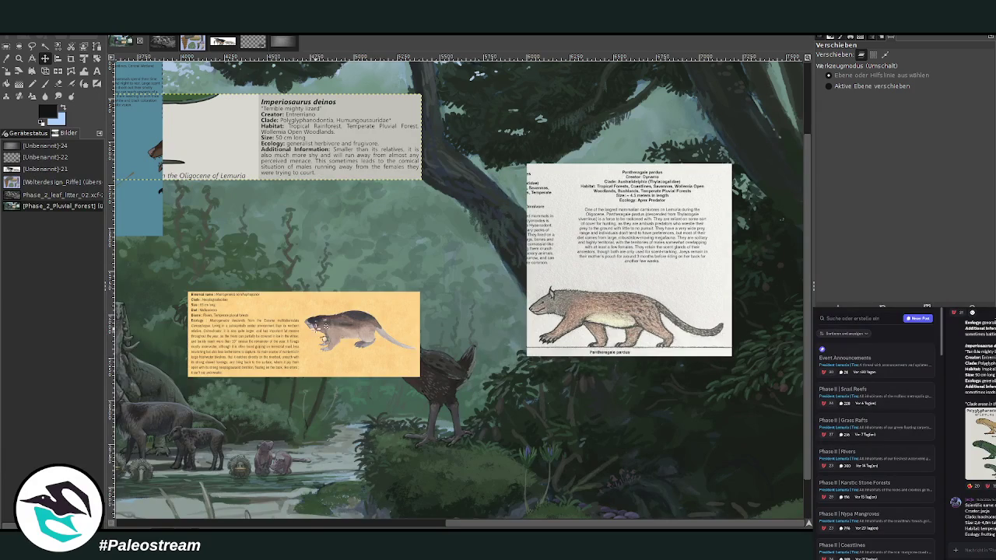
drag(338, 335, 316, 234)
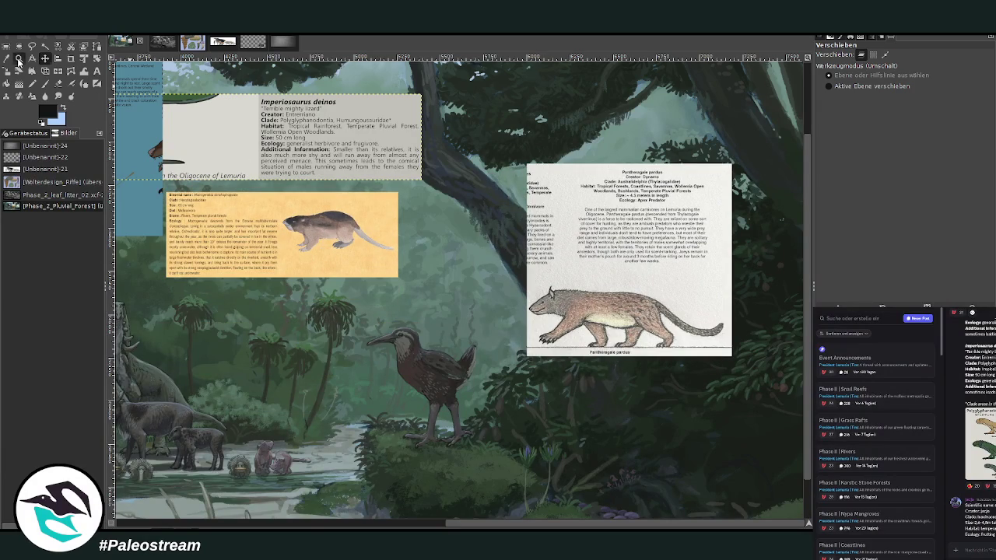
click(19, 58)
click(845, 73)
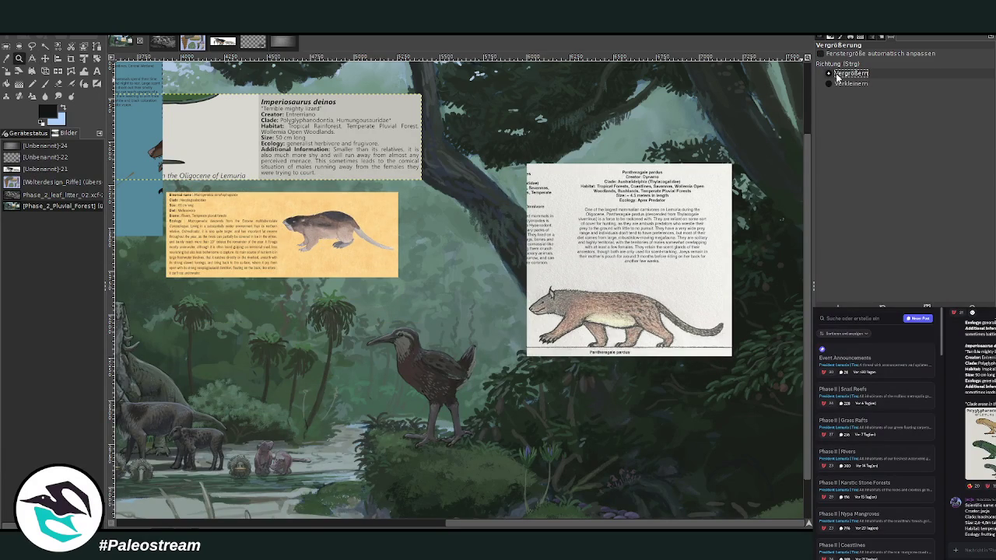
scroll(582, 283, down, 1)
drag(490, 194, 747, 505)
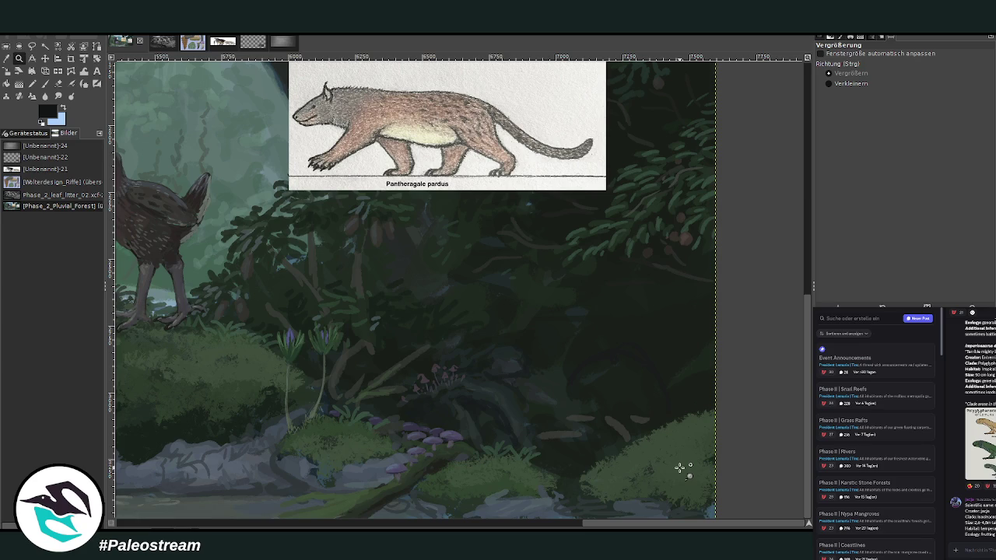
Set the Paintbrush to size 76 with opacity 81.8
click(44, 84)
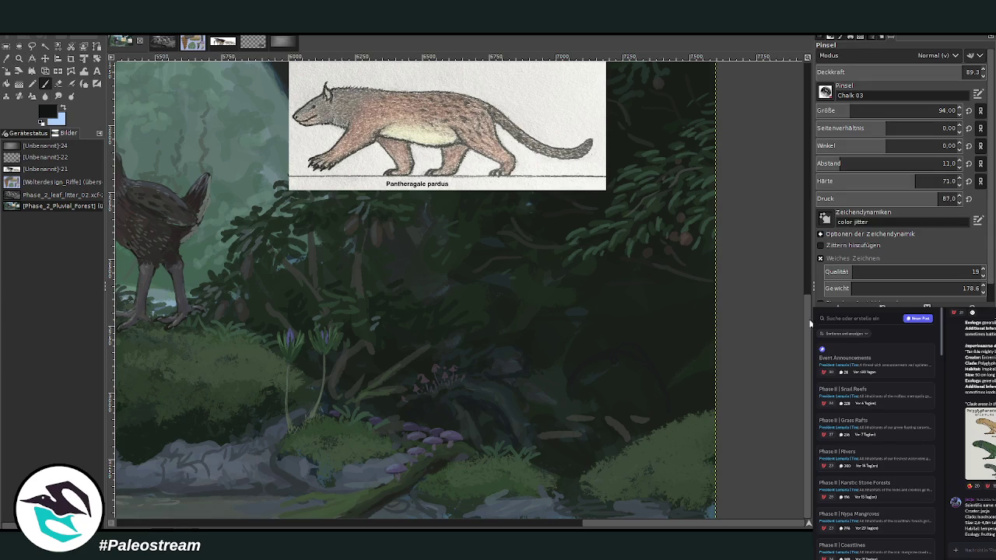
click(844, 109)
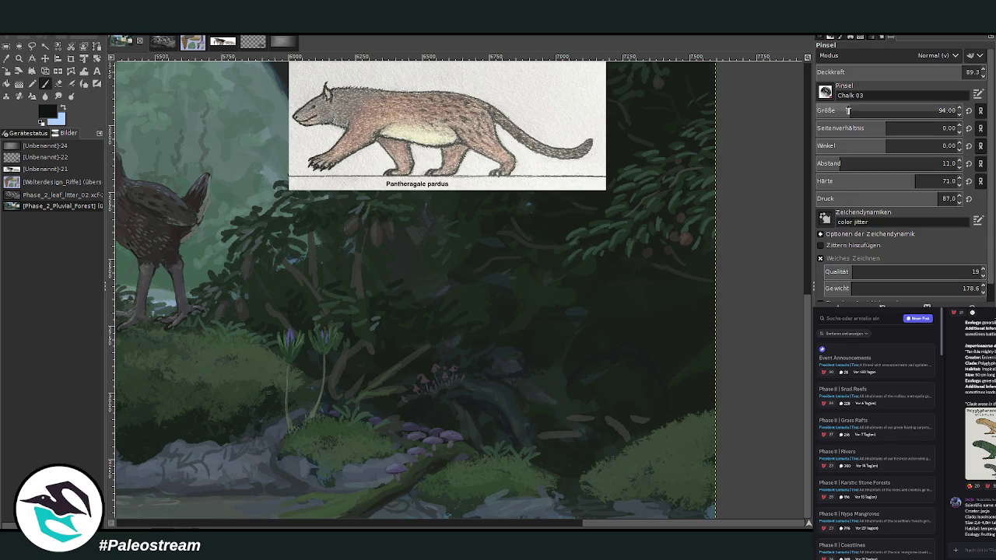
text(50)
click(965, 72)
drag(842, 110, 864, 110)
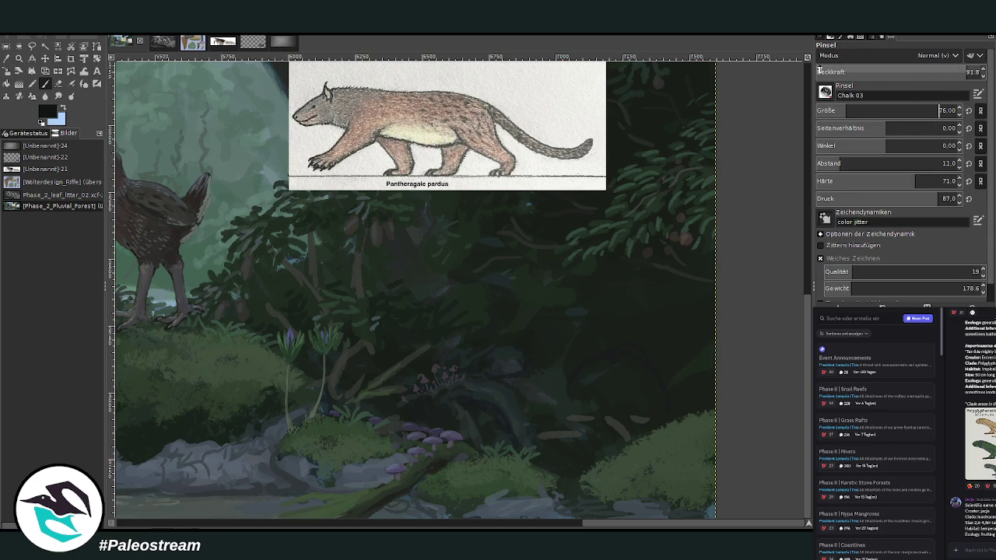
click(45, 84)
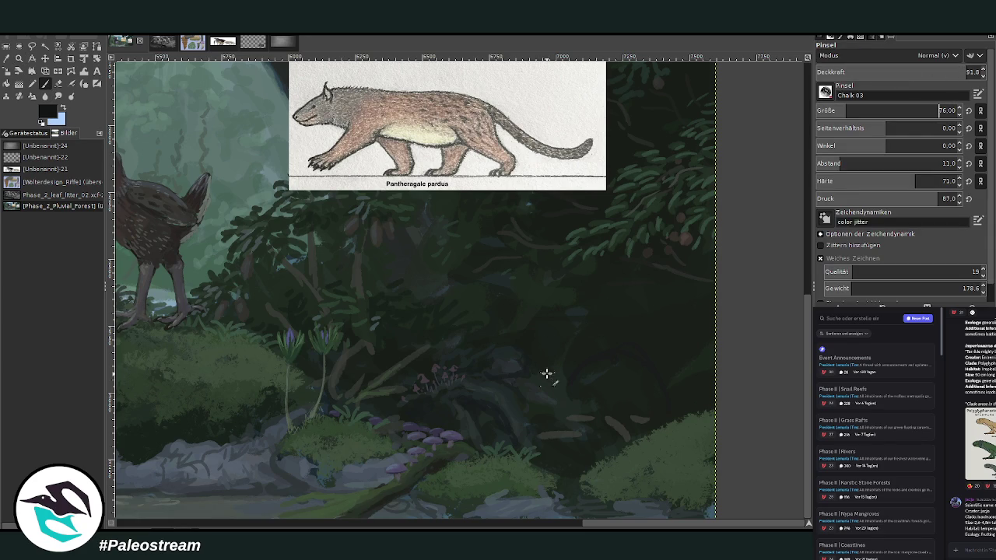
Sketch the predator's arched back, body sides and a central leg line
mouse_move(538, 400)
mouse_down()
mouse_move(591, 345)
mouse_move(610, 372)
mouse_up()
mouse_move(544, 346)
mouse_down()
mouse_move(578, 350)
mouse_move(607, 420)
mouse_up()
drag(532, 367, 536, 424)
mouse_move(586, 385)
mouse_down()
mouse_move(579, 493)
mouse_move(551, 494)
mouse_move(544, 514)
mouse_move(536, 498)
mouse_up()
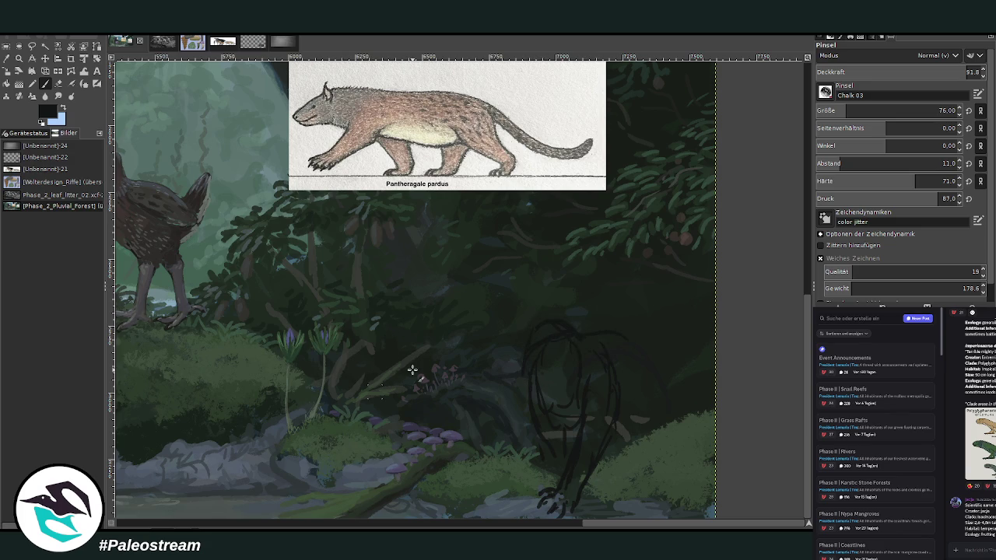
Reinforce the body's right side, lower body and top of the head
mouse_move(578, 332)
mouse_down()
mouse_move(645, 349)
mouse_move(641, 397)
mouse_up()
mouse_move(610, 336)
mouse_down()
mouse_move(643, 346)
mouse_move(656, 391)
mouse_up()
drag(642, 366, 635, 429)
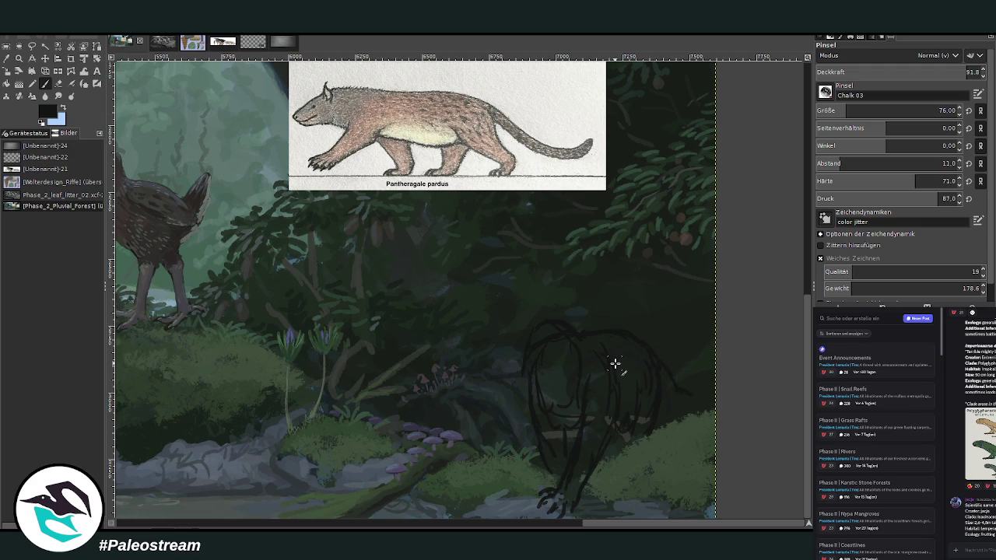
scroll(621, 529, left, 5)
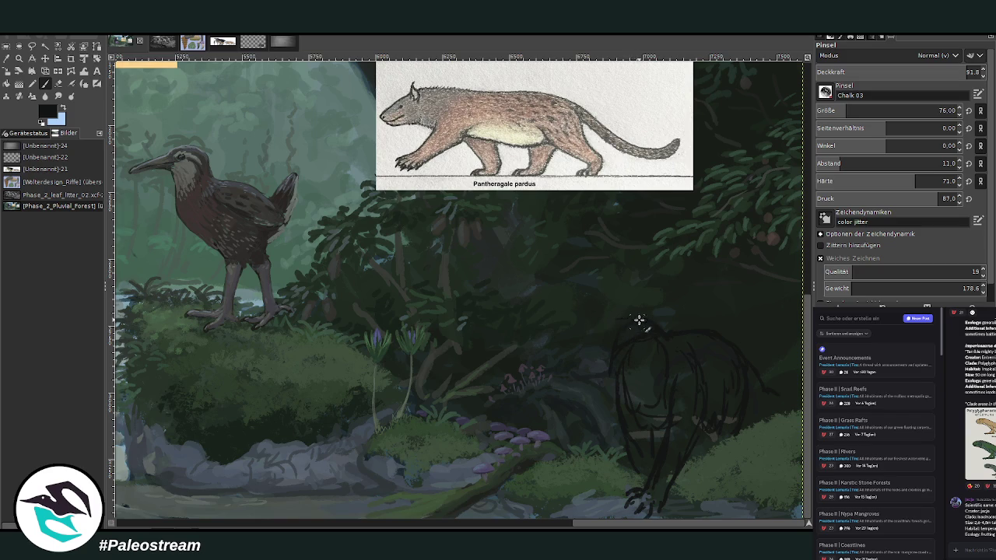
drag(619, 319, 599, 330)
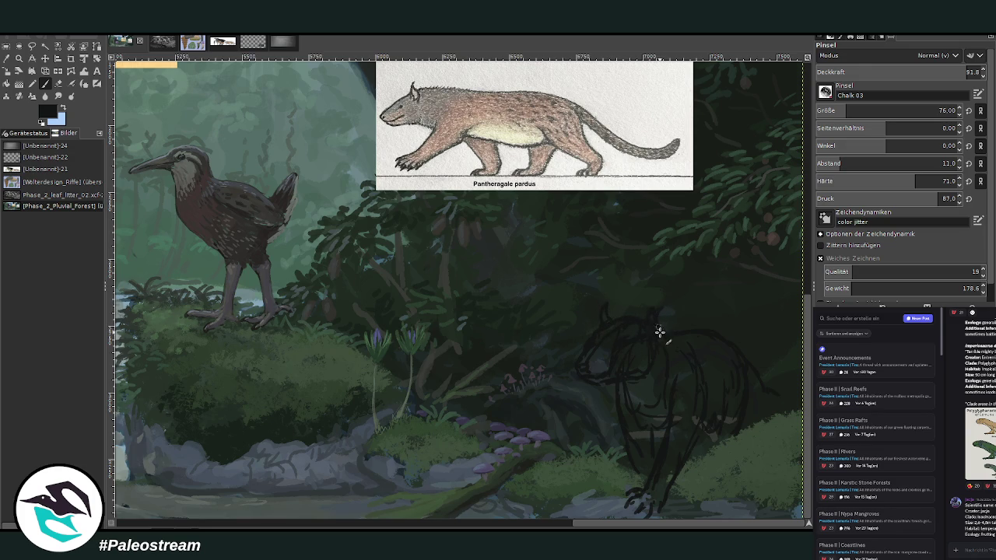
Erase stray head lines with the Eraser, then return to the Paintbrush
key(shift+e)
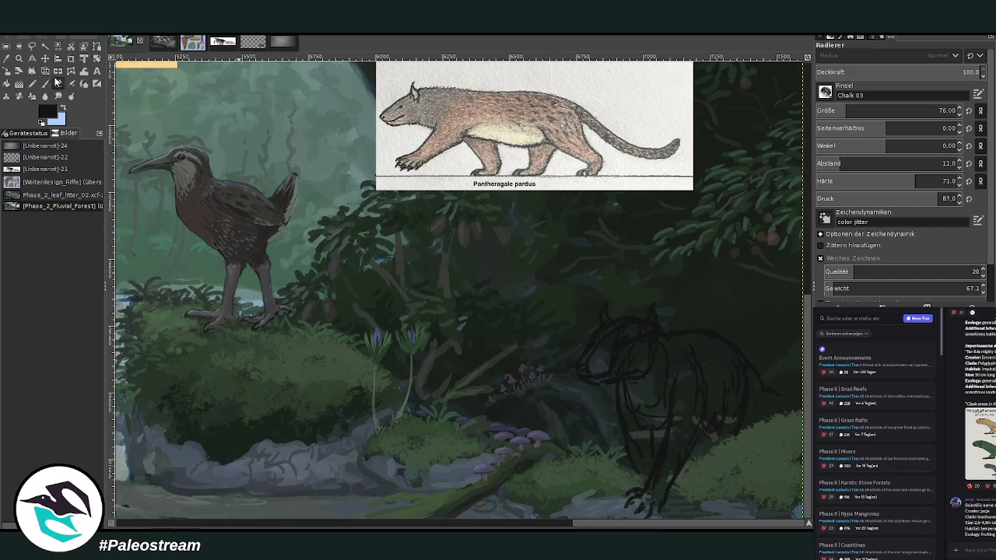
key(p)
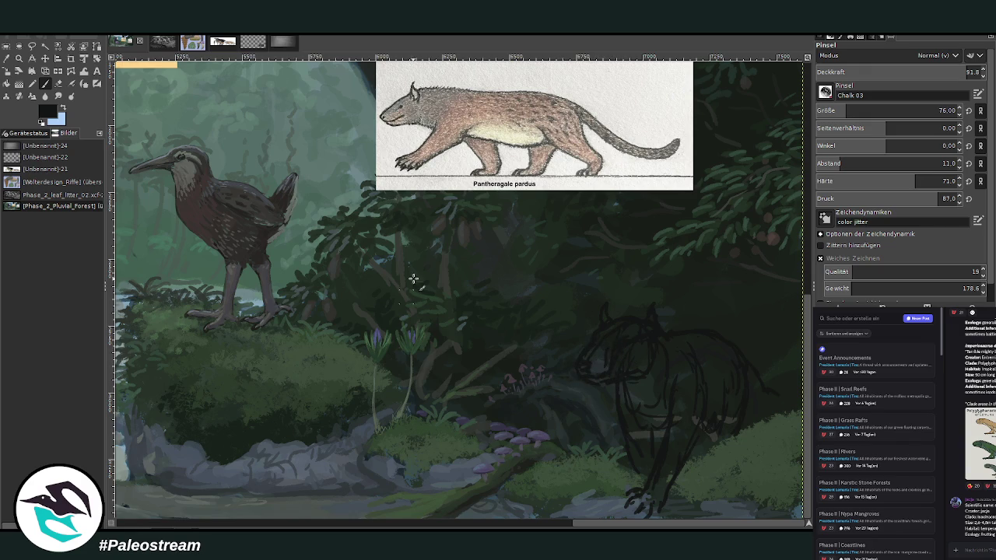
Move the reference sheet lower and scale it down to 691×650 px
key(m)
mouse_move(507, 134)
mouse_down()
mouse_move(684, 220)
mouse_move(580, 215)
mouse_up()
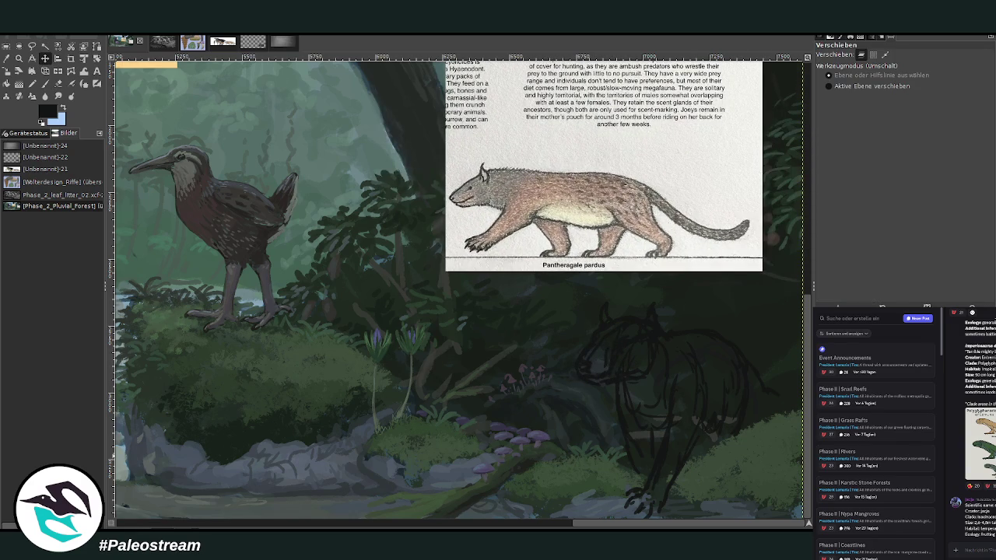
click(19, 71)
click(516, 146)
drag(605, 123, 700, 227)
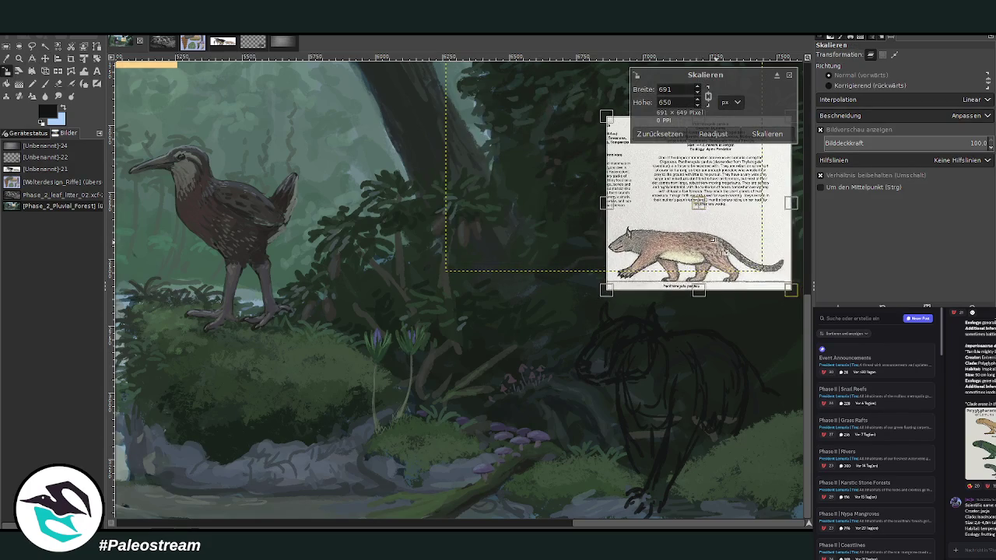
click(744, 129)
Zoom in on the sketch and make the sketch layer active with the Eraser
click(20, 58)
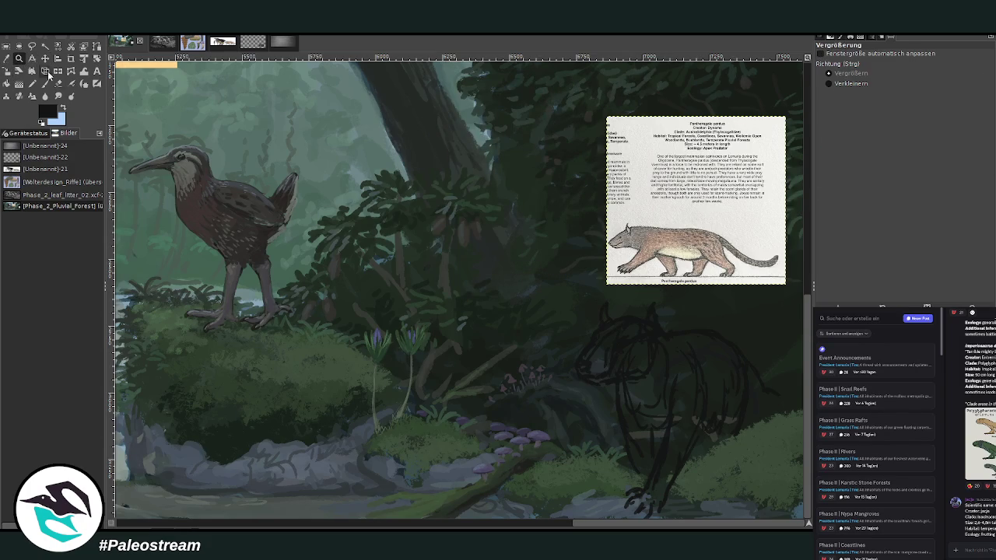
drag(546, 182, 734, 464)
key(Page_Down)
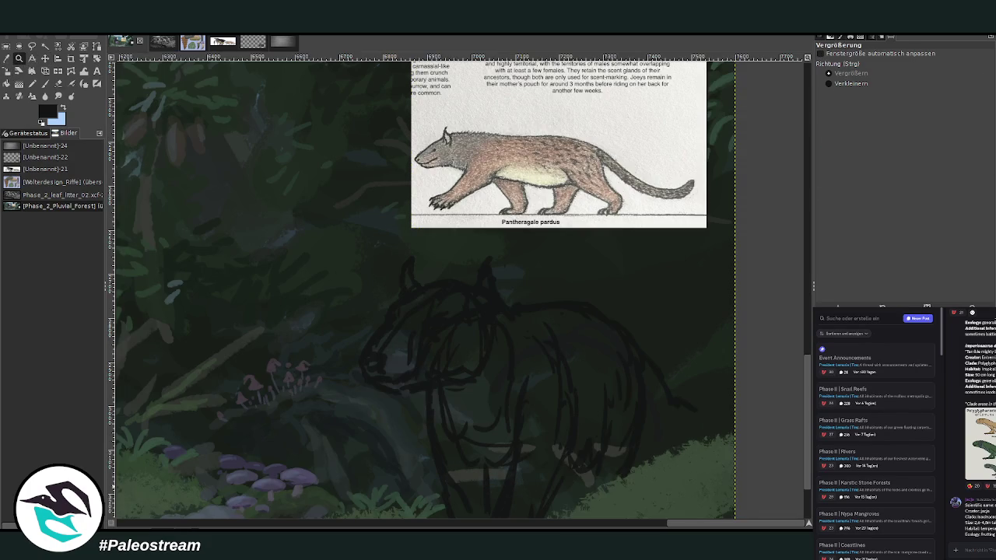
key(shift+e)
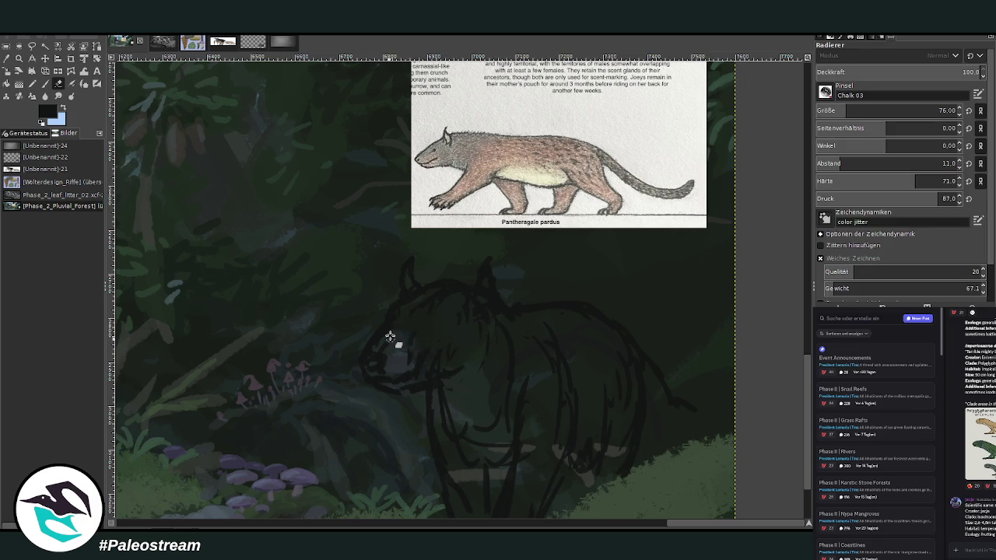
Shrink the Paintbrush to 36, alternating with the Eraser to clean head lines
click(44, 83)
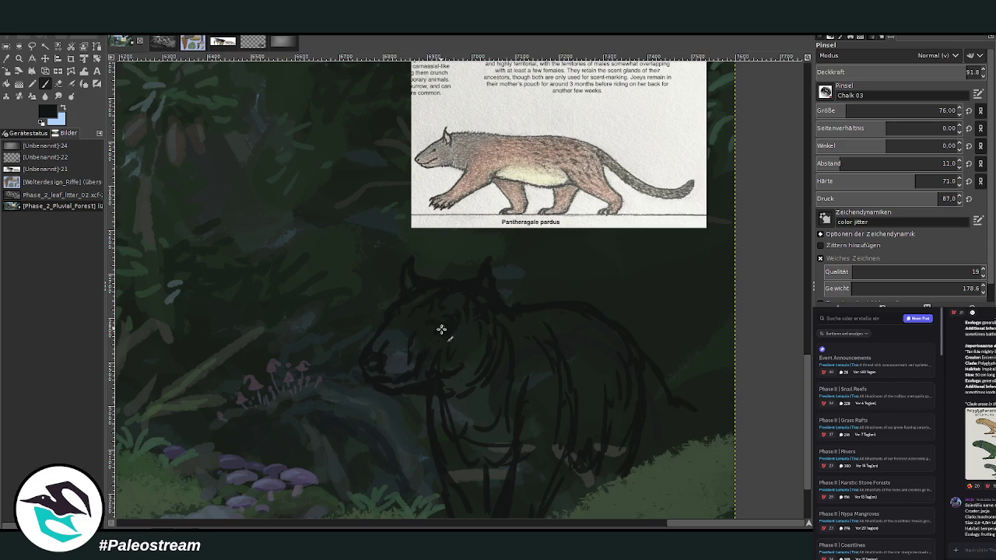
key(shift+e)
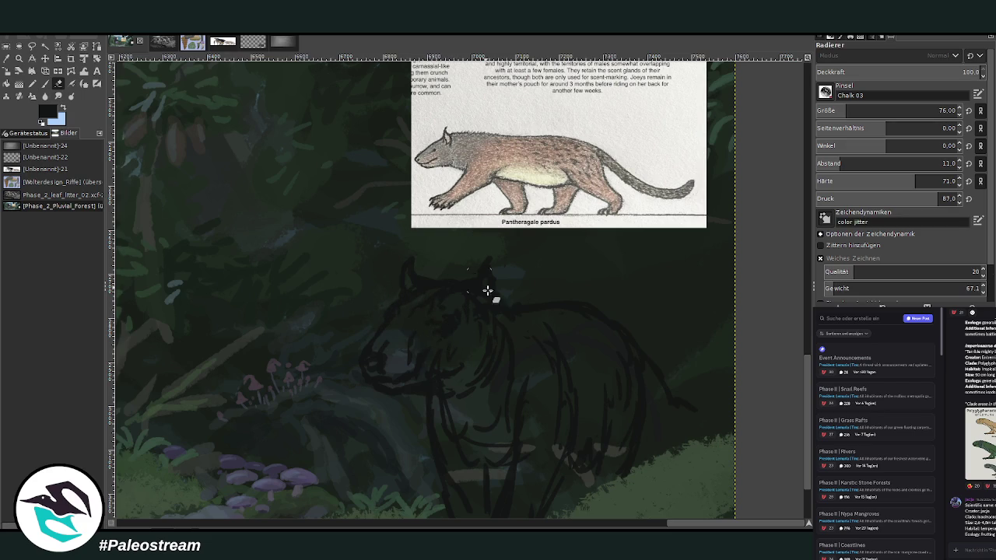
key(p)
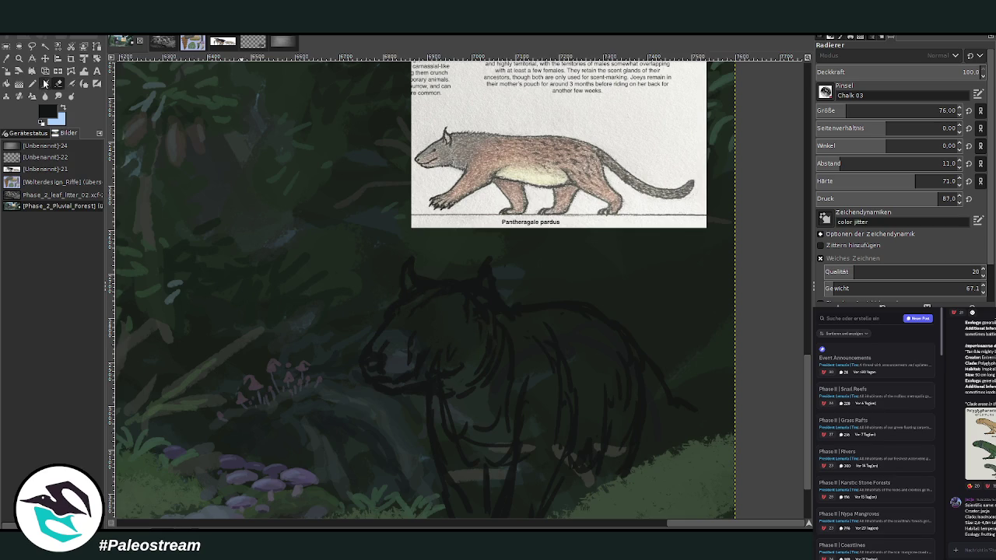
click(939, 110)
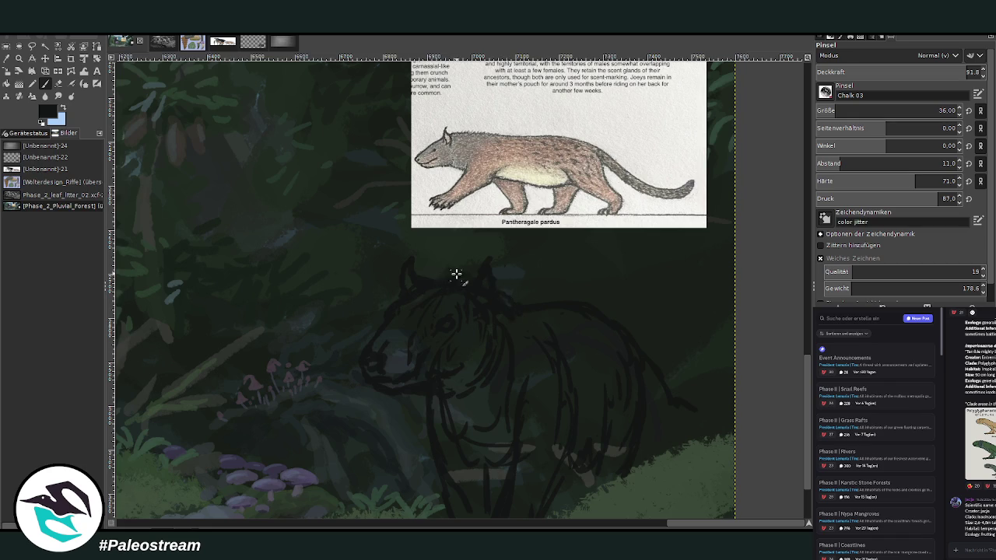
key(shift+e)
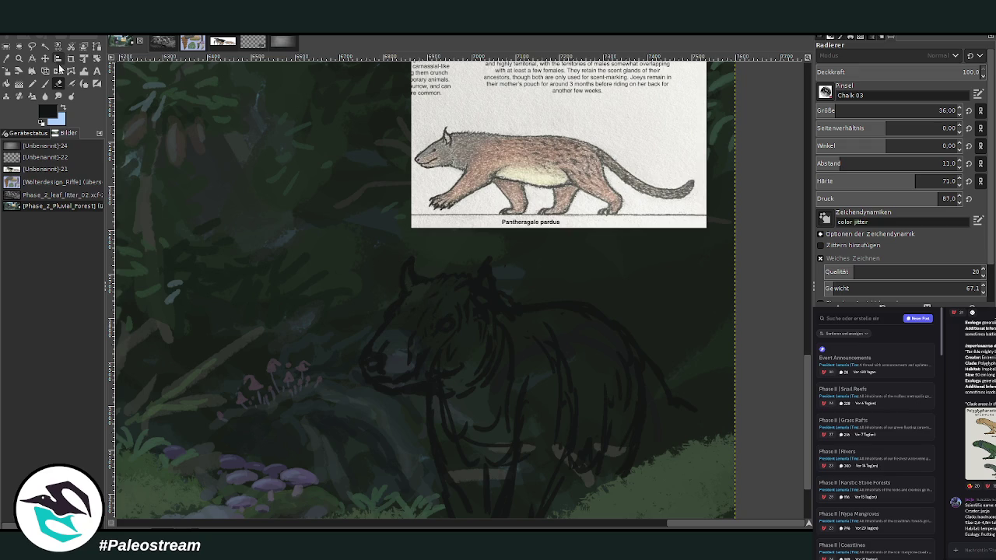
key(p)
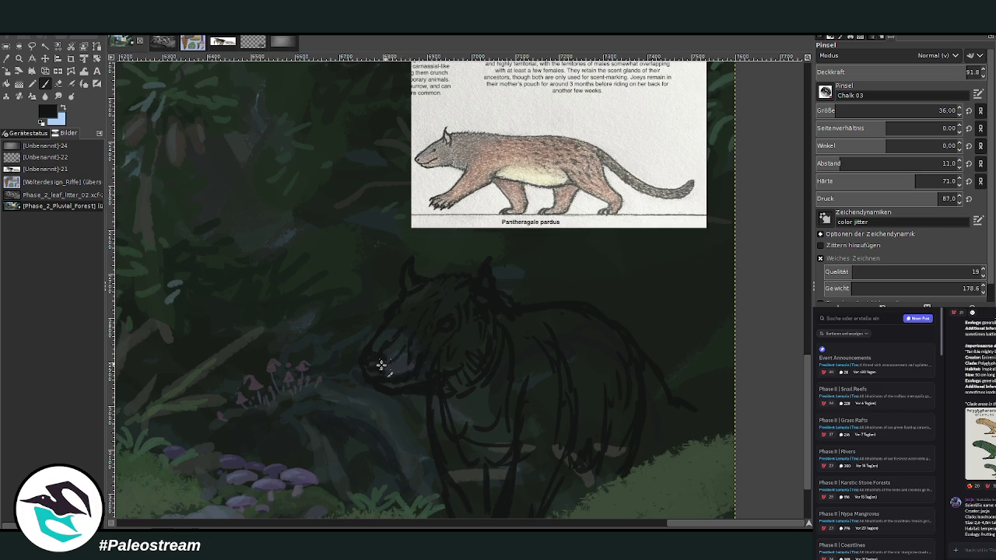
Hatch the predator's muzzle and add a stroke across its chest
drag(407, 367, 417, 329)
scroll(780, 343, down, 3)
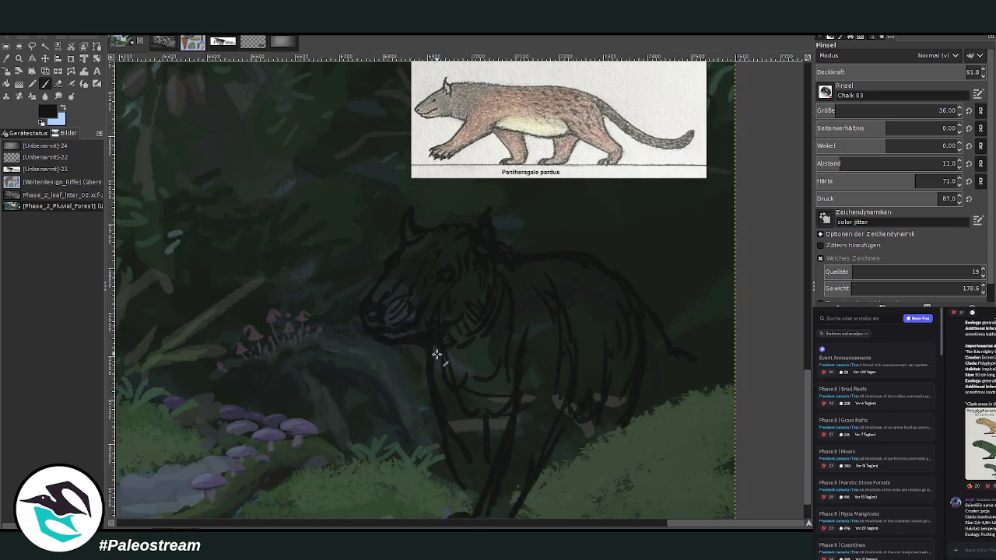
drag(452, 378, 494, 369)
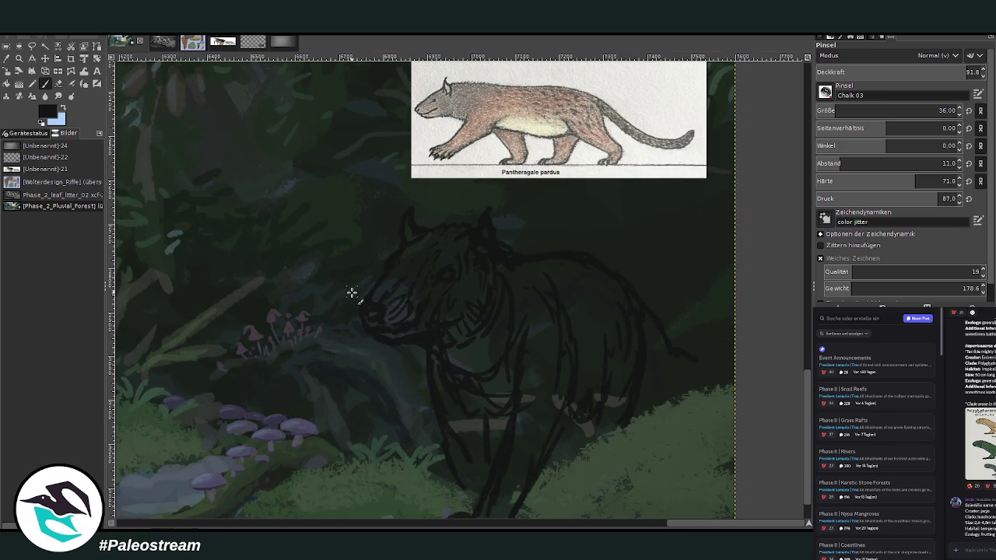
Lasso and rescale the predator's head, deselect, and return to the Paintbrush for the legs
key(f)
mouse_move(411, 361)
mouse_down()
mouse_move(414, 199)
mouse_move(507, 195)
mouse_move(518, 238)
mouse_move(485, 333)
mouse_move(407, 360)
mouse_up()
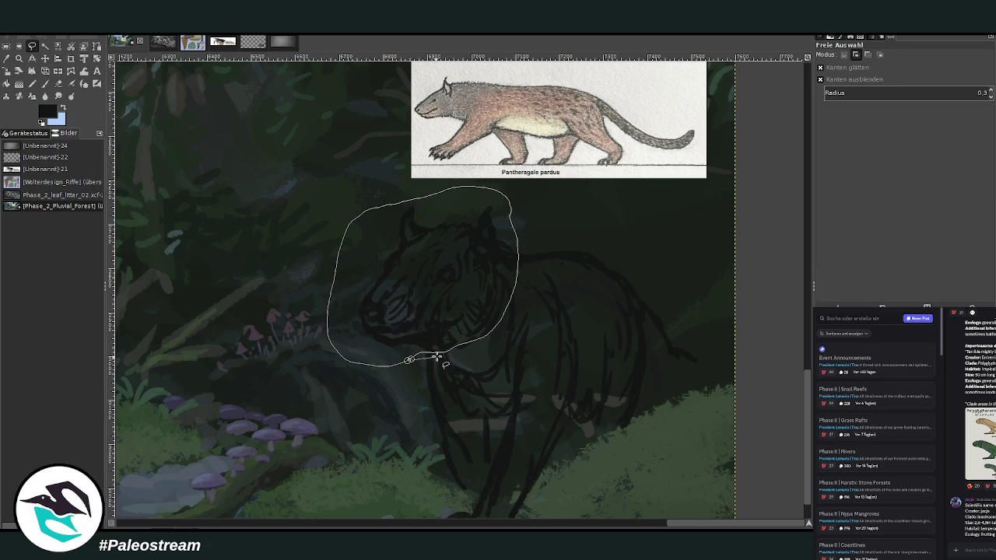
double_click(409, 359)
key(shift+s)
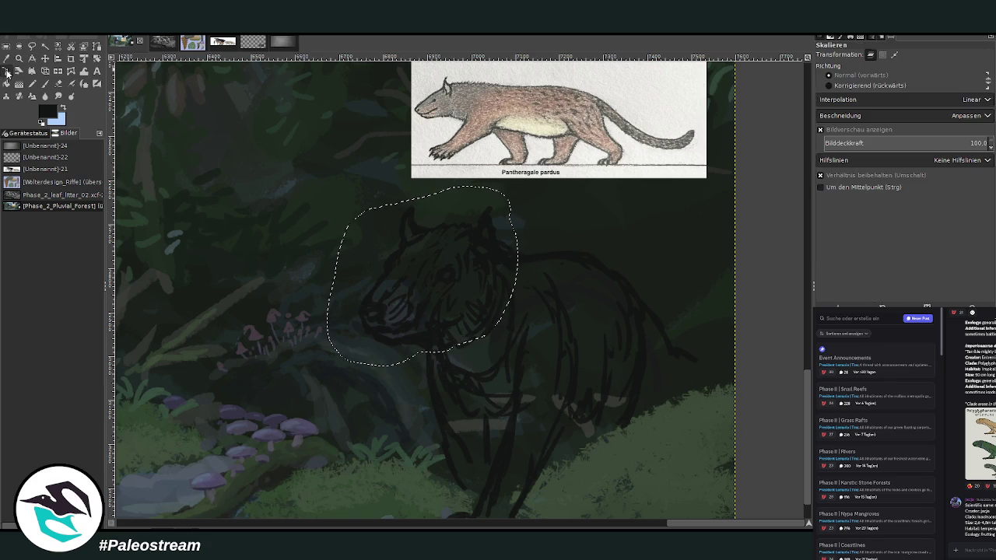
click(398, 281)
drag(422, 277, 423, 293)
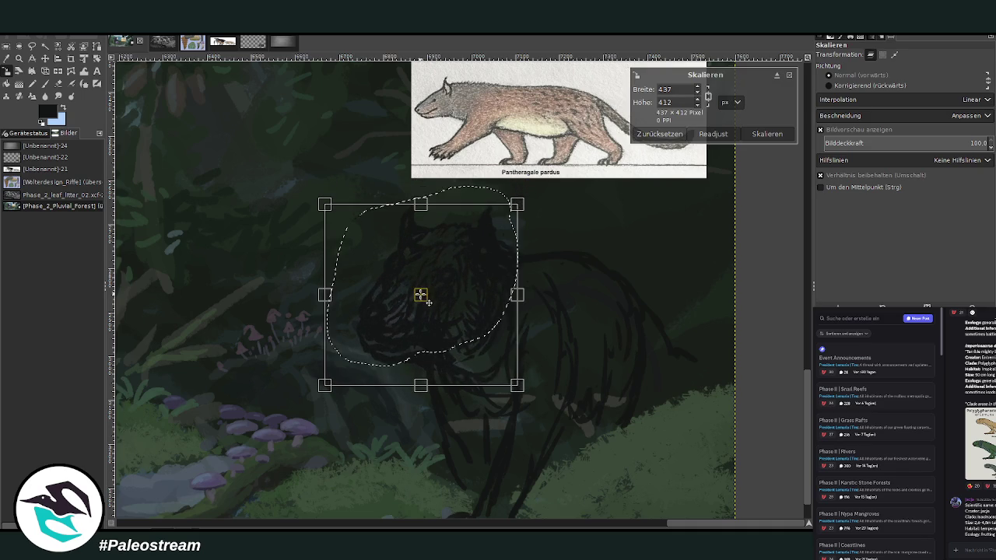
key(Return)
key(ctrl+shift+a)
click(44, 84)
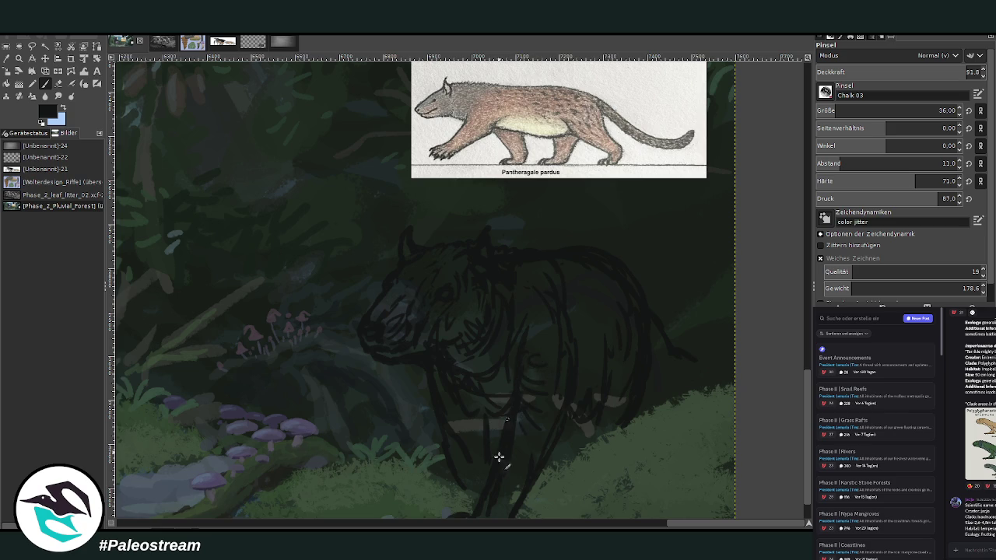
scroll(807, 420, down, 2)
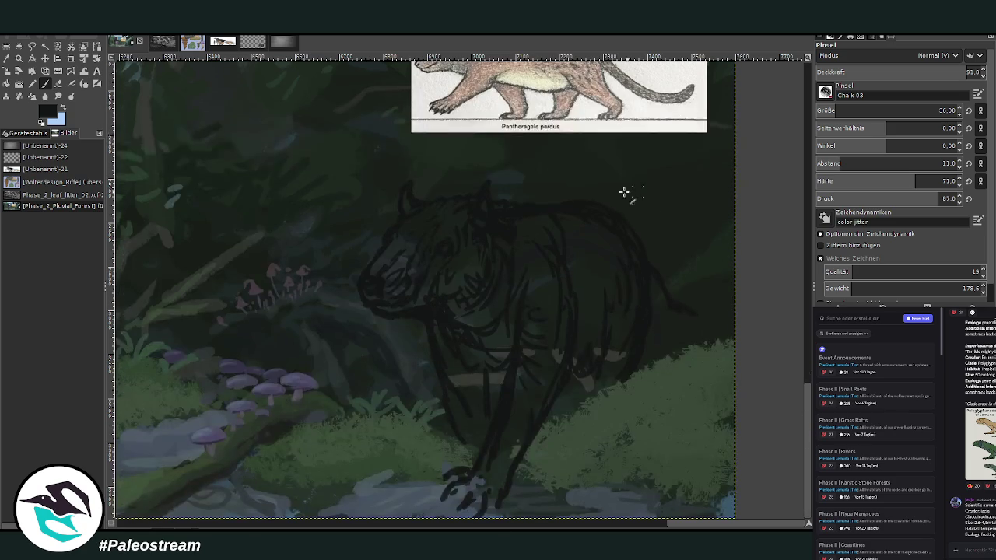